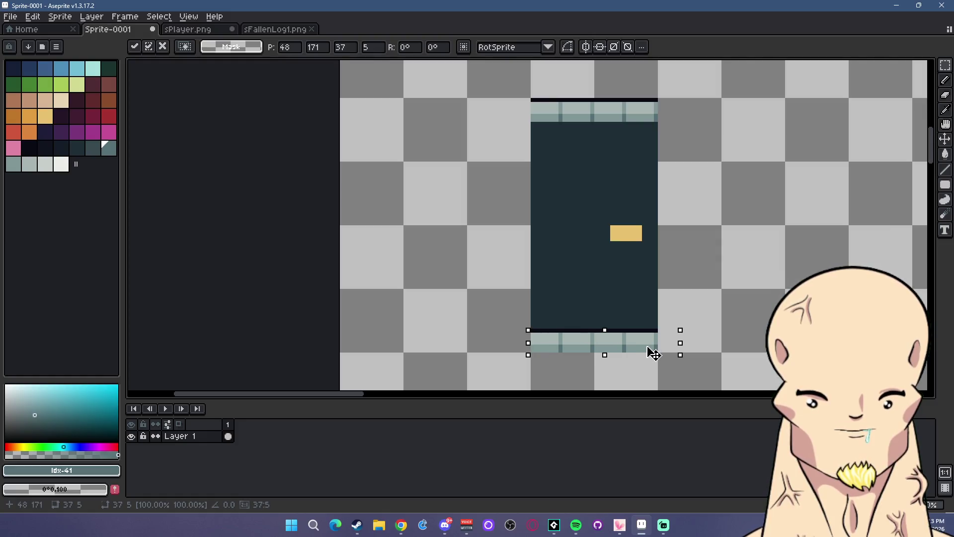
# - Commit the previous move and shift the top sidewalk strip one pixel left
pyautogui.click(690, 307)
pyautogui.scroll(-1, 690, 307)
pyautogui.scroll(-2, 686, 309)
pyautogui.scroll(2, 607, 304)
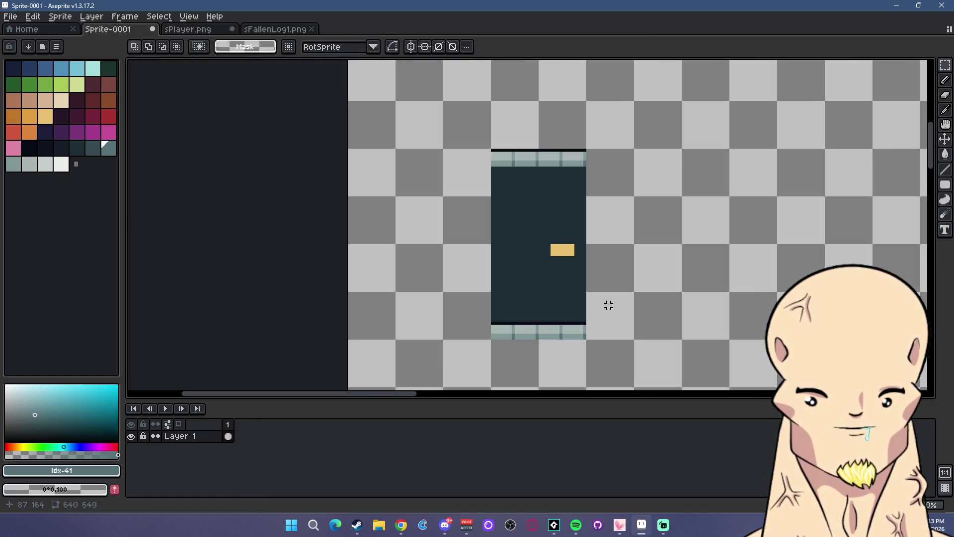
pyautogui.scroll(1, 519, 181)
pyautogui.moveTo(491, 127); pyautogui.dragTo(592, 144)
pyautogui.press('Left')
# - Shift the bottom sidewalk strip left so its tiles line up
pyautogui.press('Left')
pyautogui.press('Left')
pyautogui.click(496, 345)
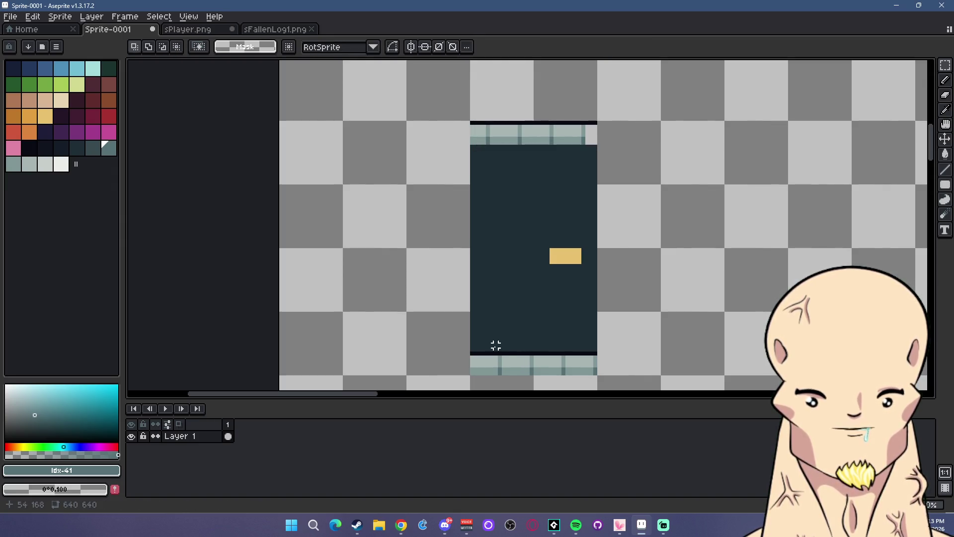
pyautogui.moveTo(488, 358); pyautogui.dragTo(600, 374)
pyautogui.press('Left')
pyautogui.press('Left')
pyautogui.press('Left')
pyautogui.click(651, 359)
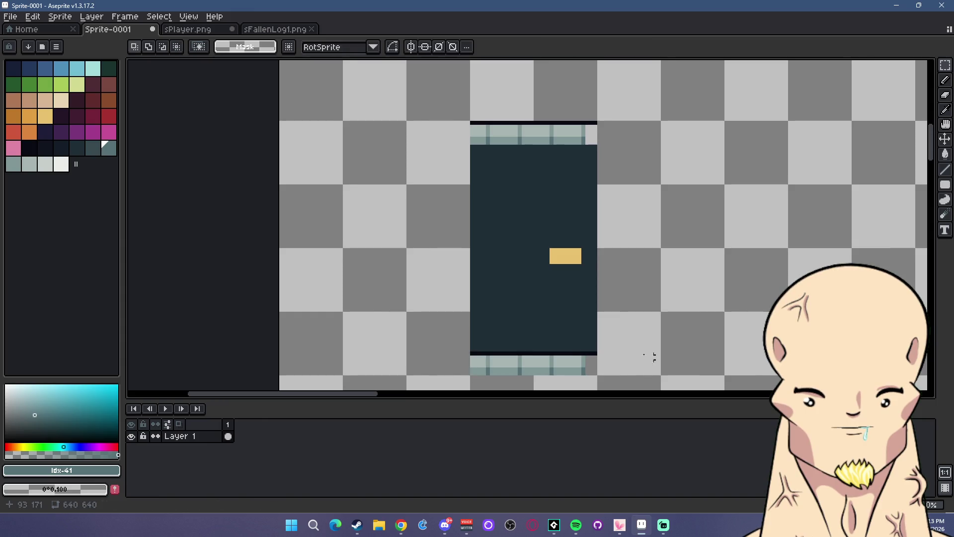
pyautogui.scroll(1, 508, 365)
# - Move a one-pixel column of the bottom strip right and recentre the street tile
pyautogui.moveTo(513, 355)
pyautogui.mouseDown()
pyautogui.moveTo(514, 378)
pyautogui.moveTo(614, 379)
pyautogui.moveTo(625, 365)
pyautogui.moveTo(619, 80)
pyautogui.mouseUp()
pyautogui.click(678, 104)
pyautogui.scroll(-3, 671, 188)
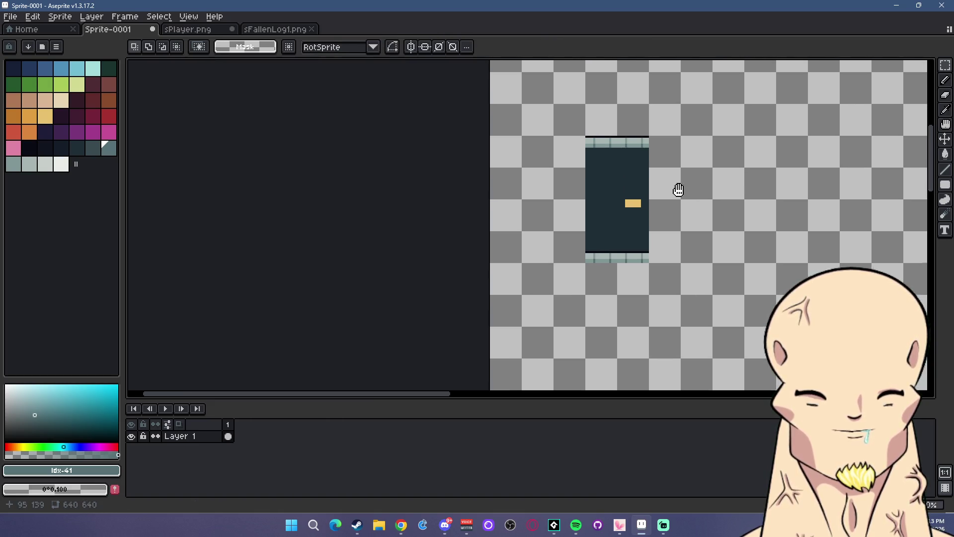
pyautogui.moveTo(677, 192); pyautogui.dragTo(599, 228)
pyautogui.scroll(1, 571, 221)
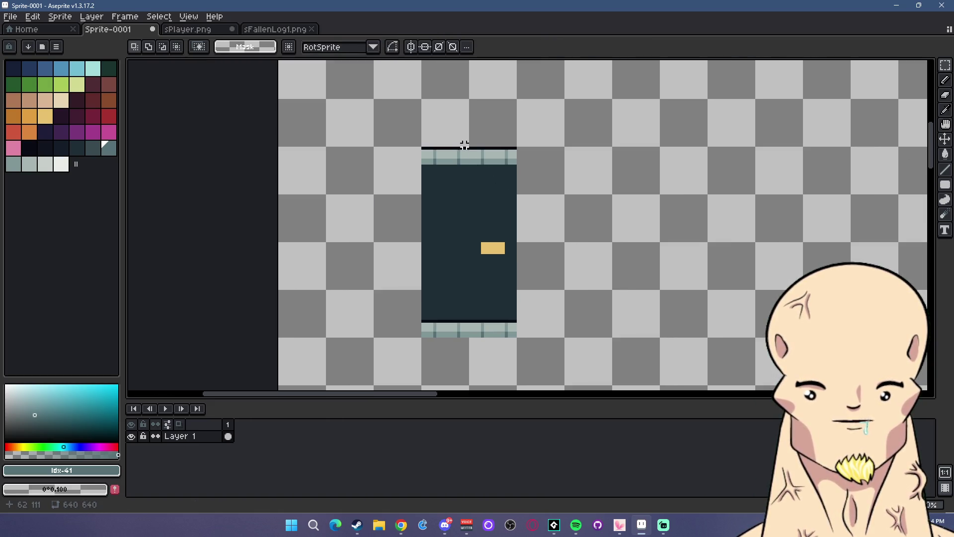
# - Rotate the street's upper half 90° clockwise and place it up and to the right
pyautogui.moveTo(412, 133); pyautogui.dragTo(575, 381)
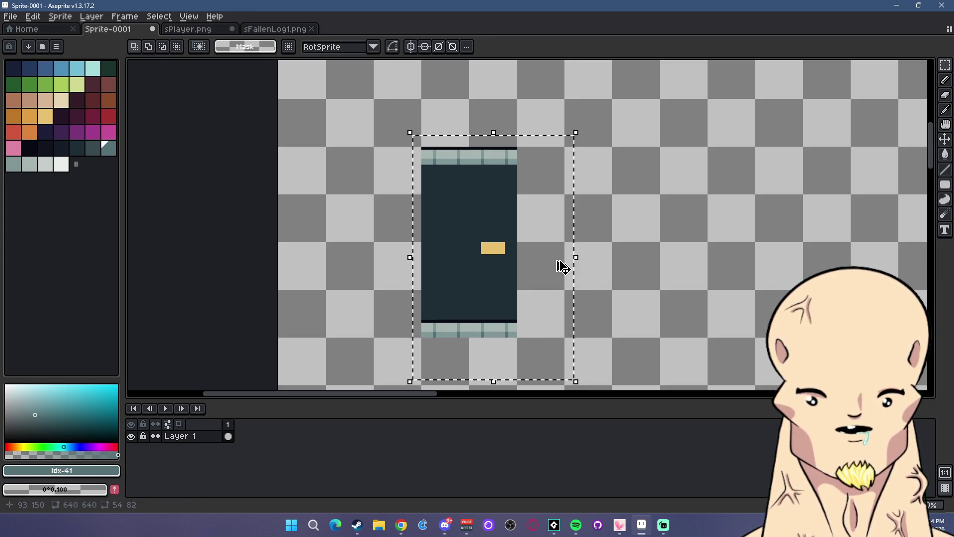
pyautogui.click(626, 235)
pyautogui.moveTo(390, 122); pyautogui.dragTo(536, 256)
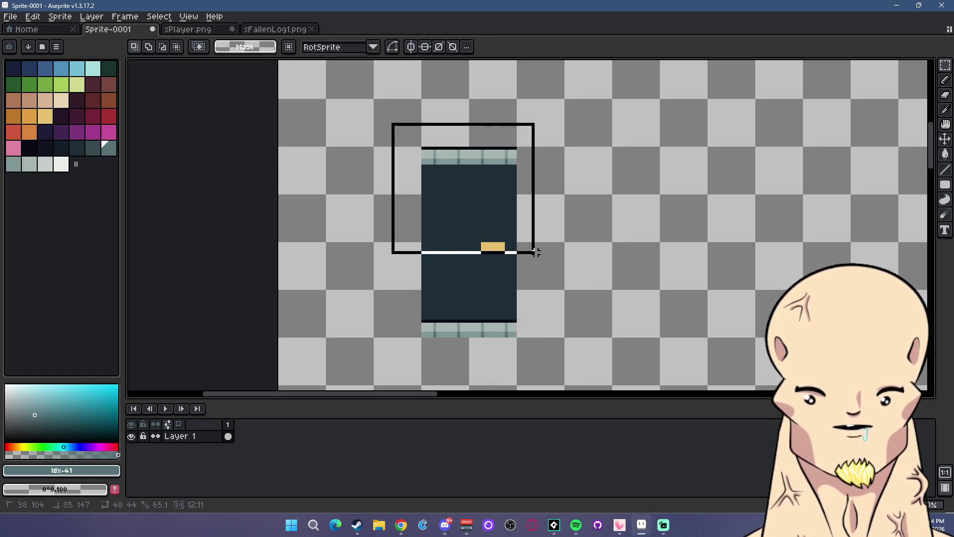
pyautogui.click(33, 17)
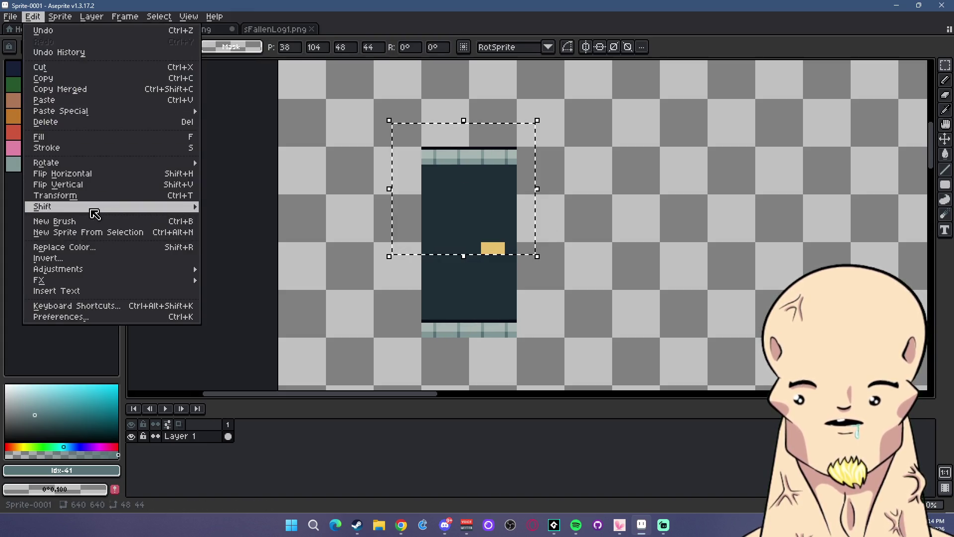
pyautogui.moveTo(69, 164)
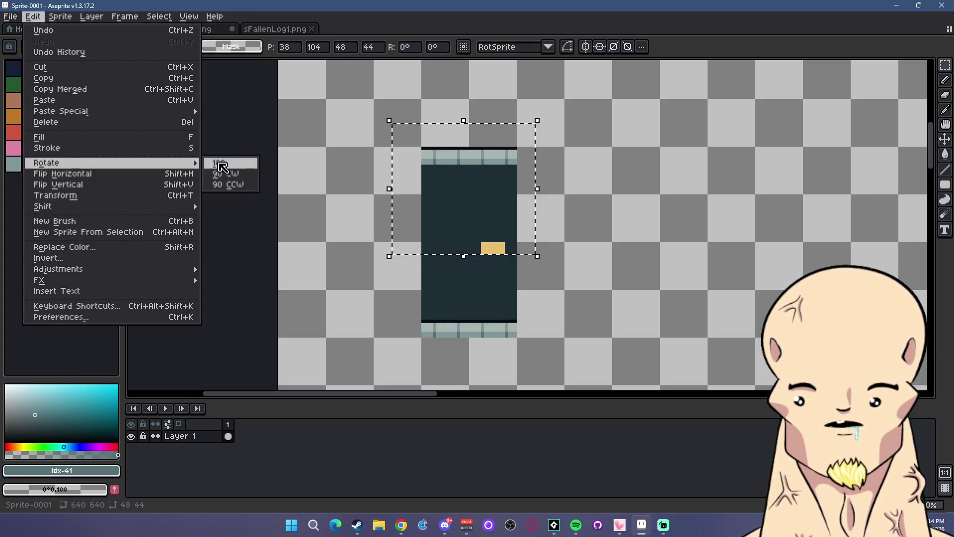
pyautogui.click(235, 178)
pyautogui.moveTo(469, 198); pyautogui.dragTo(690, 110)
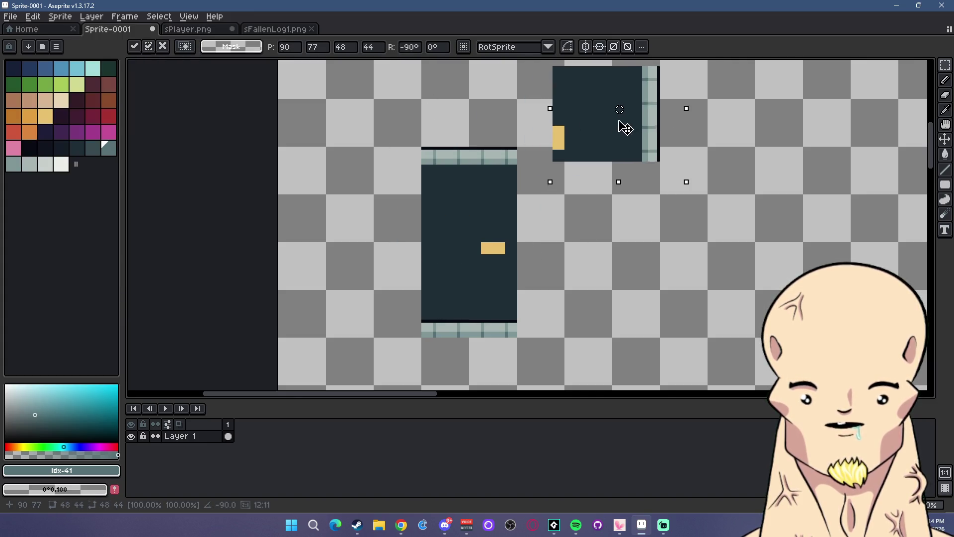
pyautogui.click(800, 169)
# - Push the right part of the rotated street piece one pixel further right
pyautogui.scroll(4, 659, 213)
pyautogui.hscroll(3, 659, 213)
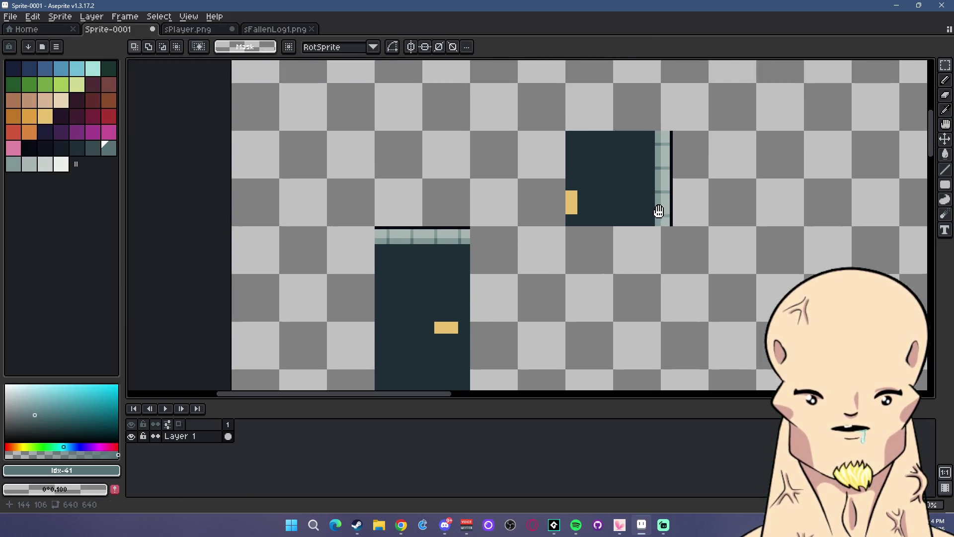
pyautogui.scroll(1, 637, 251)
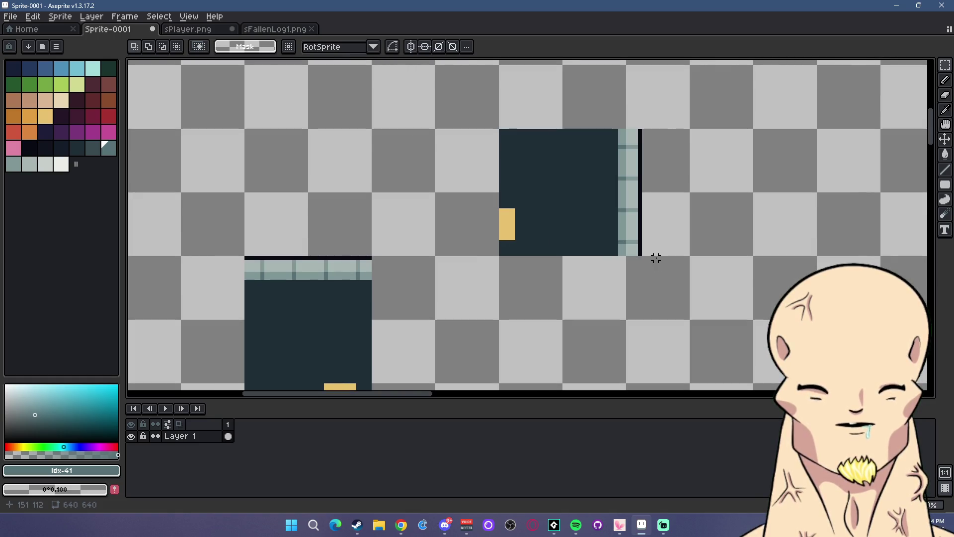
pyautogui.scroll(-1, 660, 262)
pyautogui.scroll(-2, 597, 249)
pyautogui.moveTo(530, 315); pyautogui.dragTo(502, 275)
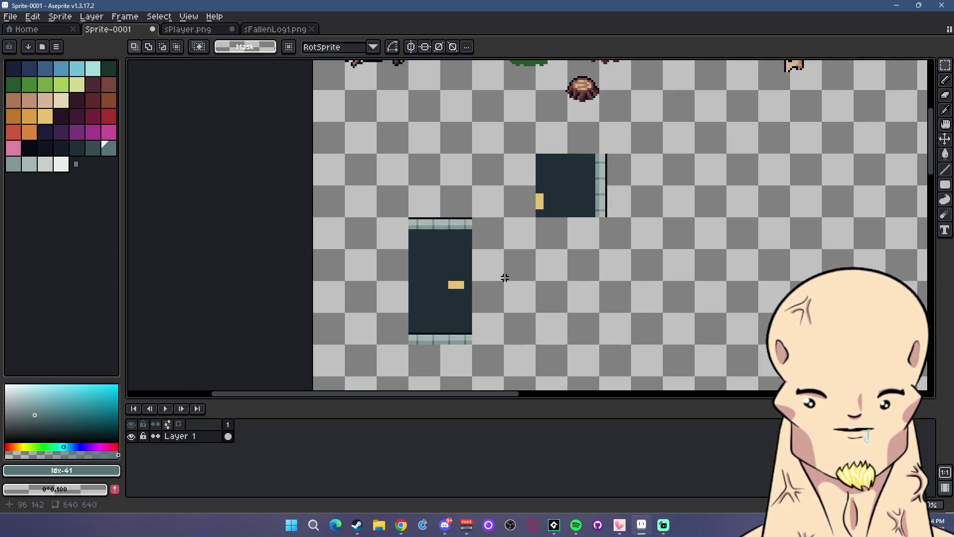
pyautogui.scroll(2, 631, 172)
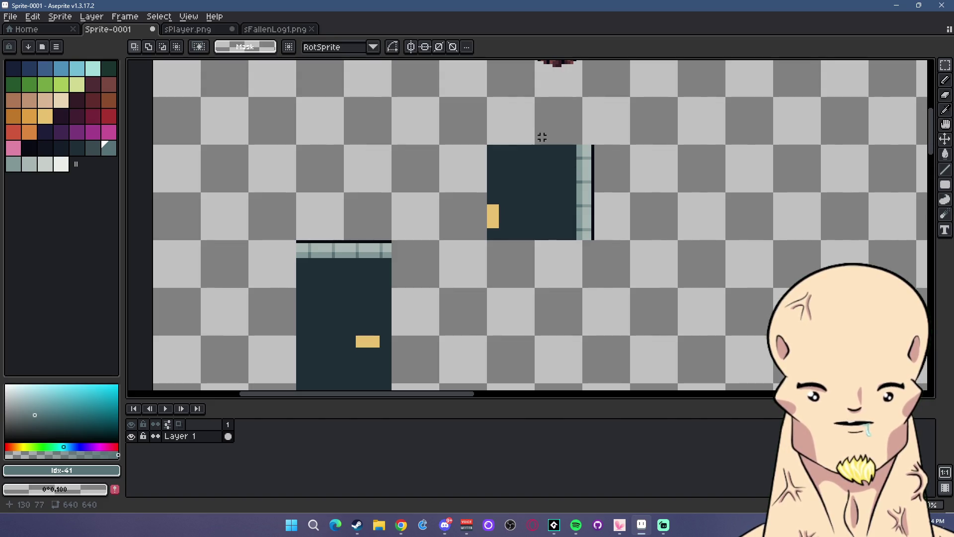
pyautogui.moveTo(541, 137); pyautogui.dragTo(615, 261)
pyautogui.press('Right')
pyautogui.press('Right')
pyautogui.press('Right')
pyautogui.press('Right')
pyautogui.press('Right')
pyautogui.press('Right')
pyautogui.press('Right')
pyautogui.press('Right')
pyautogui.press('Right')
pyautogui.click(700, 219)
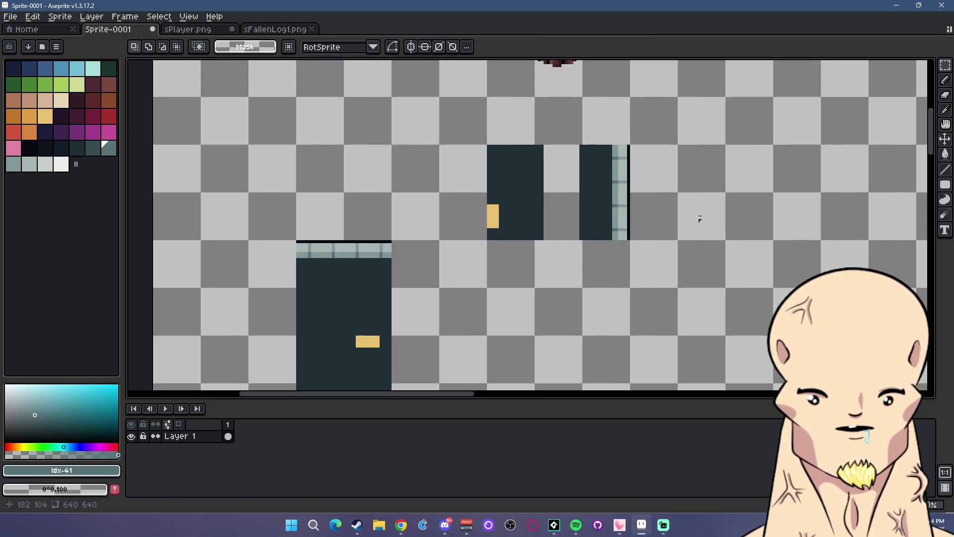
# - Stretch a one-pixel column of dark street wider to fill the gap
pyautogui.scroll(1, 597, 148)
pyautogui.moveTo(601, 147); pyautogui.dragTo(603, 267)
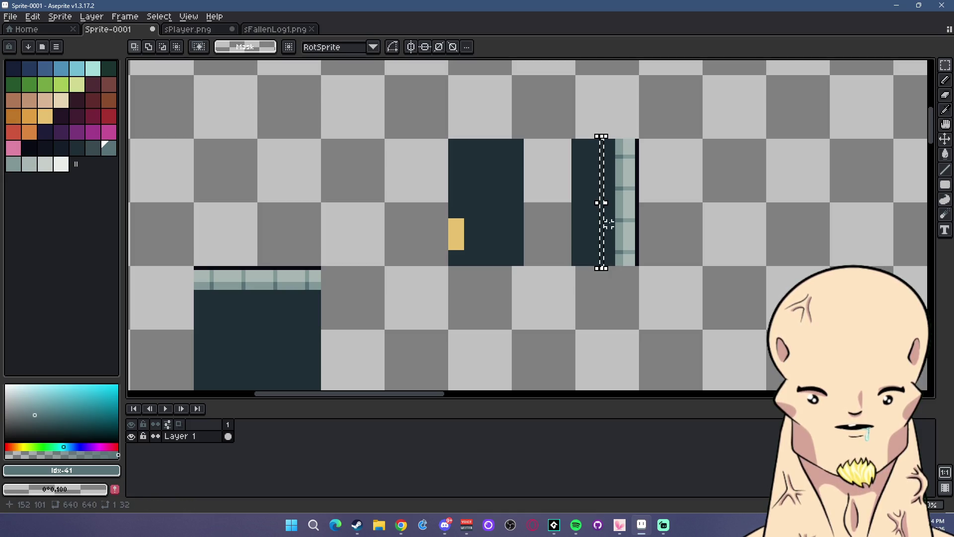
pyautogui.moveTo(603, 202)
pyautogui.mouseDown()
pyautogui.moveTo(636, 214)
pyautogui.moveTo(524, 219)
pyautogui.mouseUp()
pyautogui.click(394, 218)
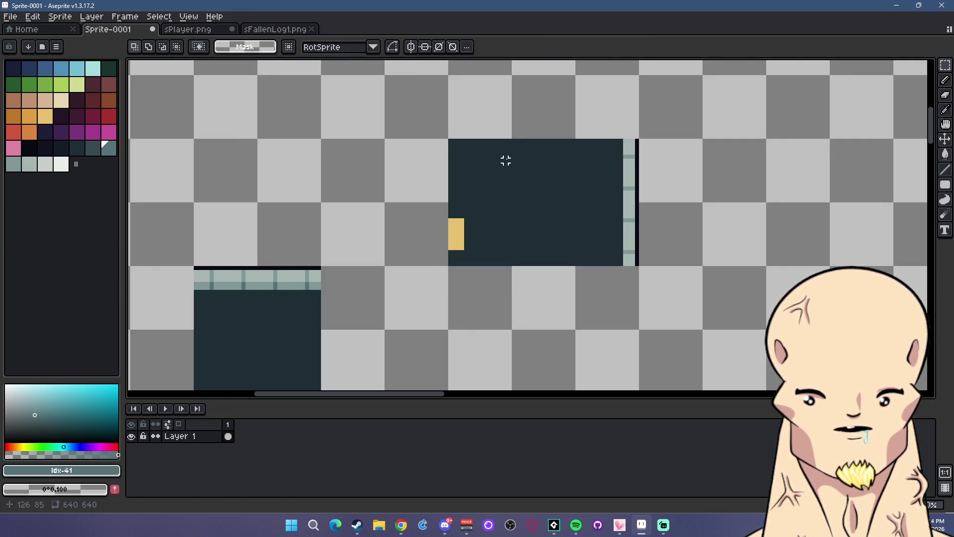
# - Mirror the sidewalk end horizontally and place the copy on the street's left side
pyautogui.moveTo(513, 133); pyautogui.dragTo(664, 291)
pyautogui.click(32, 17)
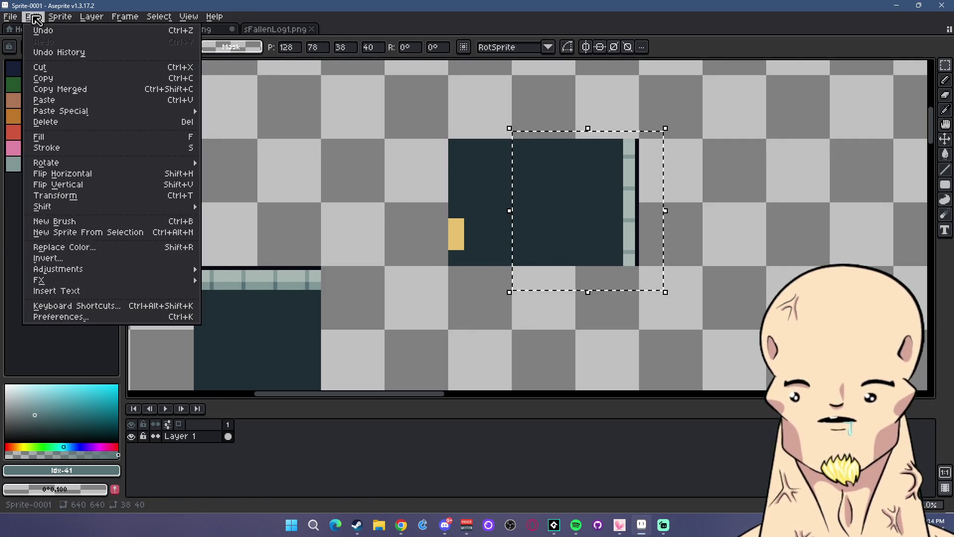
pyautogui.click(78, 174)
pyautogui.moveTo(594, 222); pyautogui.dragTo(380, 222)
pyautogui.click(664, 221)
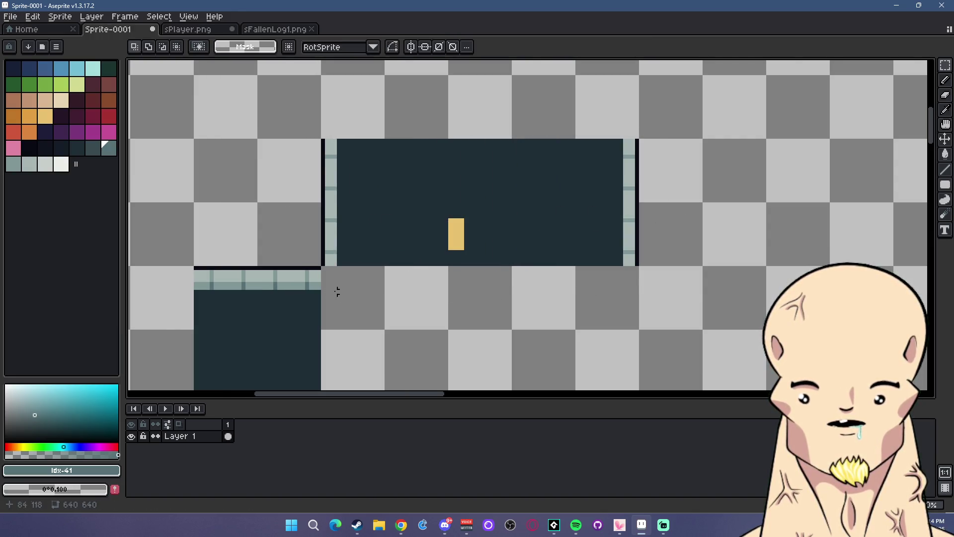
pyautogui.scroll(1, 337, 292)
pyautogui.keyDown('alt'); pyautogui.click(326, 243); pyautogui.keyUp('alt')
pyautogui.hotkey('shift', 'b')
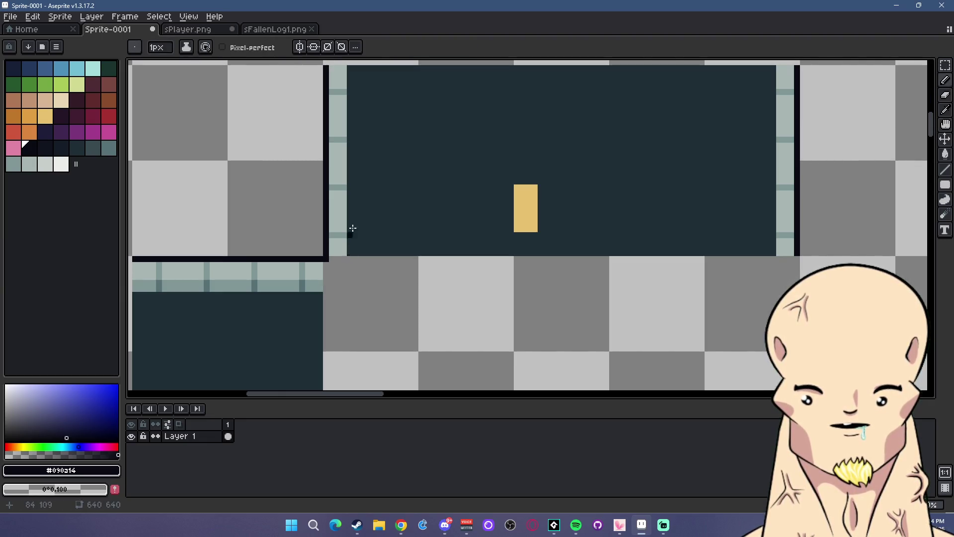
# - Draw dark straight lines down the inner edges of the right and left sidewalks
pyautogui.scroll(-1, 358, 124)
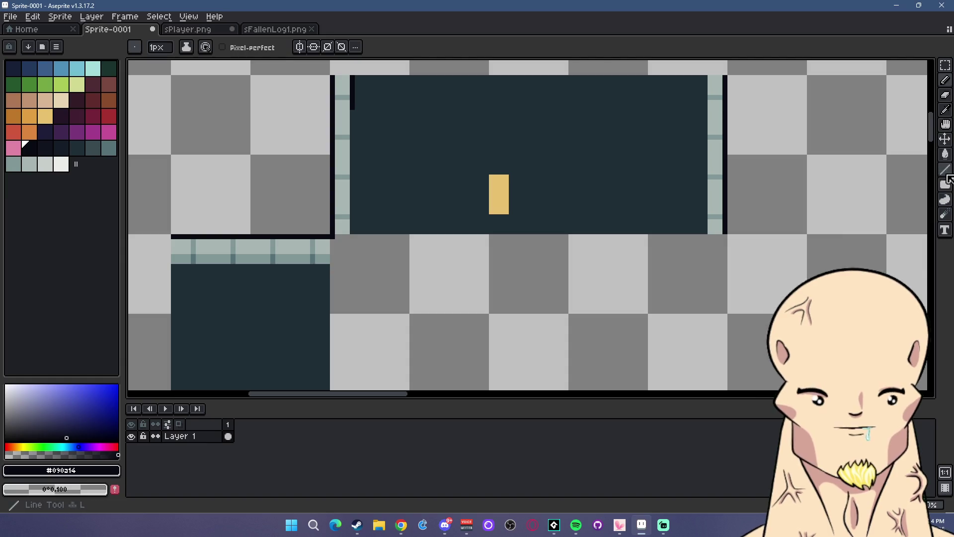
pyautogui.click(947, 172)
pyautogui.moveTo(704, 75); pyautogui.dragTo(704, 237)
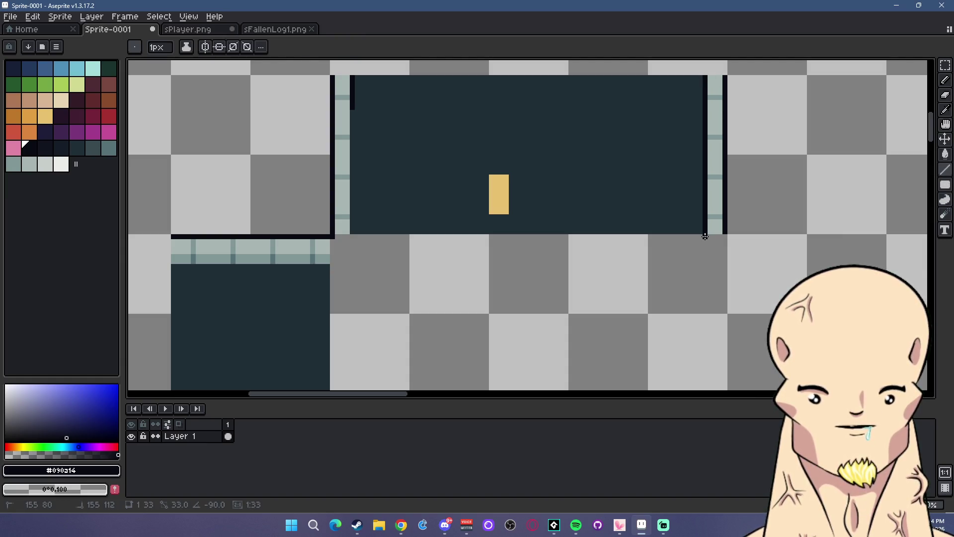
pyautogui.moveTo(352, 116); pyautogui.dragTo(354, 241)
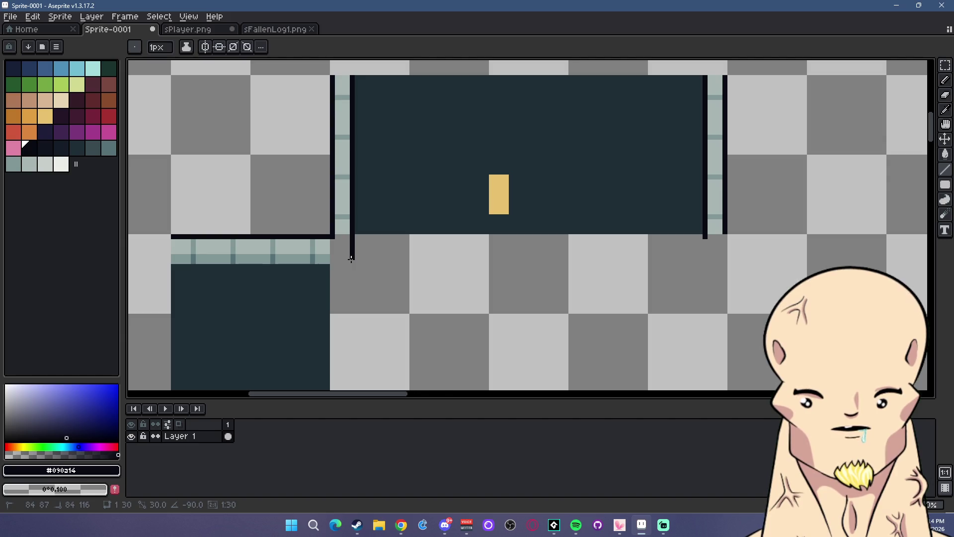
# - Paint the sidewalk corner in light teal #a8b5b2 with a darker #819796 pixel
pyautogui.scroll(1, 343, 238)
pyautogui.scroll(1, 337, 241)
pyautogui.keyDown('alt'); pyautogui.click(330, 245); pyautogui.keyUp('alt')
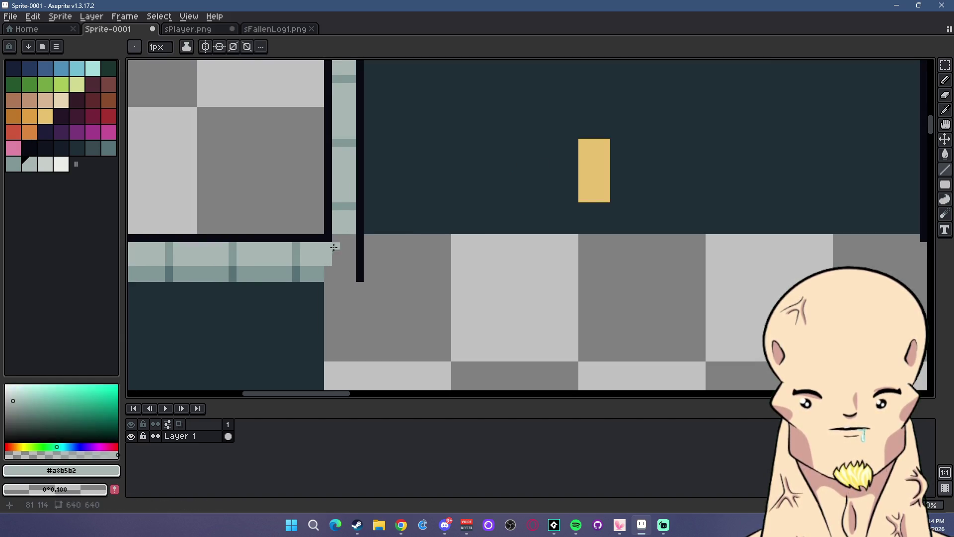
pyautogui.moveTo(343, 242); pyautogui.dragTo(349, 264)
pyautogui.keyDown('alt'); pyautogui.click(320, 271); pyautogui.keyUp('alt')
pyautogui.click(335, 277)
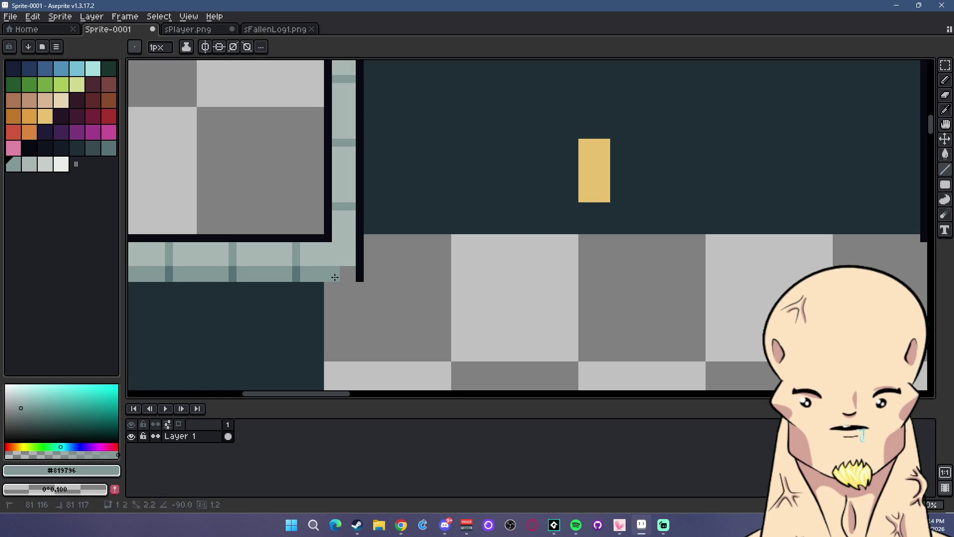
# - Pick teal-grey #577277, then sample the pale sidewalk colour and draw a short curb stroke
pyautogui.scroll(-3, 376, 275)
pyautogui.scroll(3, 575, 278)
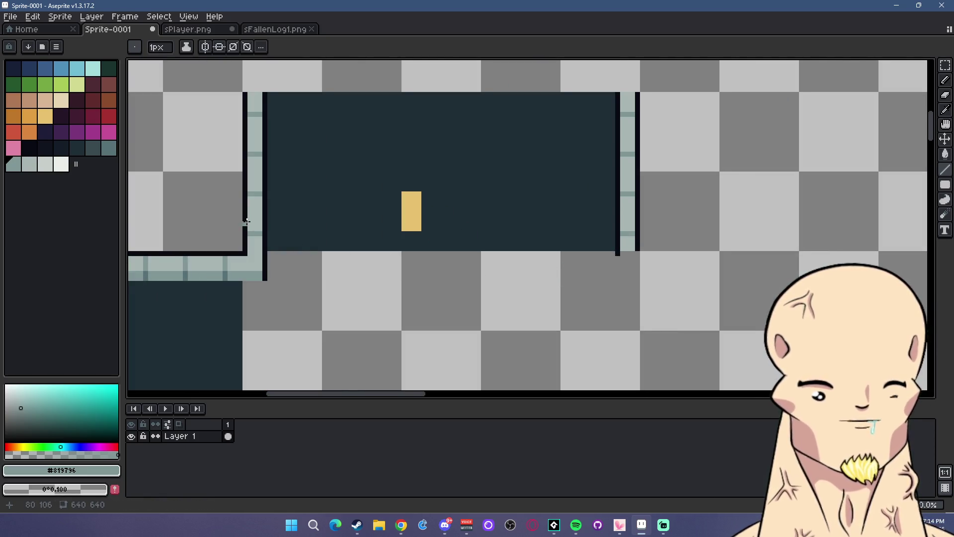
pyautogui.scroll(1, 358, 227)
pyautogui.hscroll(-2, 358, 228)
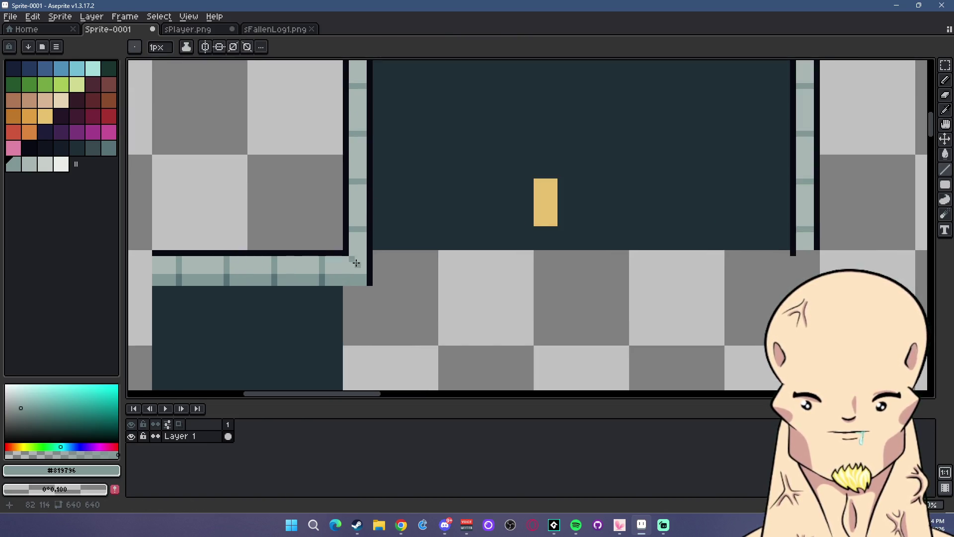
pyautogui.keyDown('alt'); pyautogui.click(326, 271); pyautogui.keyUp('alt')
pyautogui.scroll(-2, 419, 291)
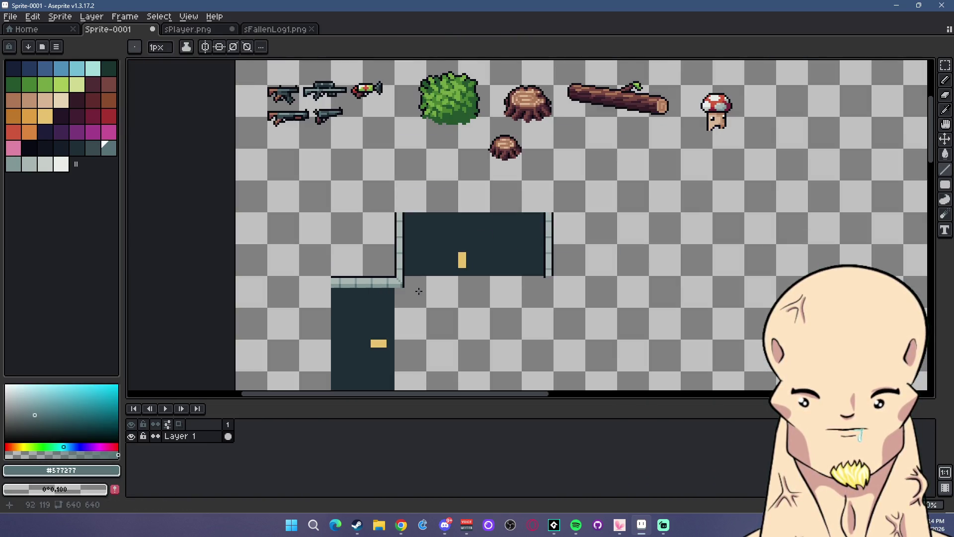
pyautogui.scroll(4, 474, 298)
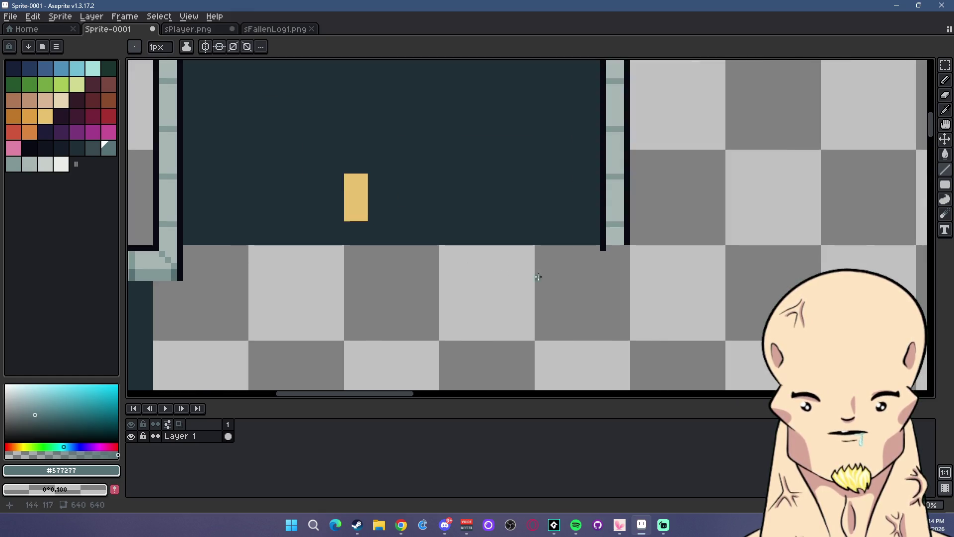
pyautogui.scroll(-1, 562, 266)
pyautogui.scroll(1, 592, 254)
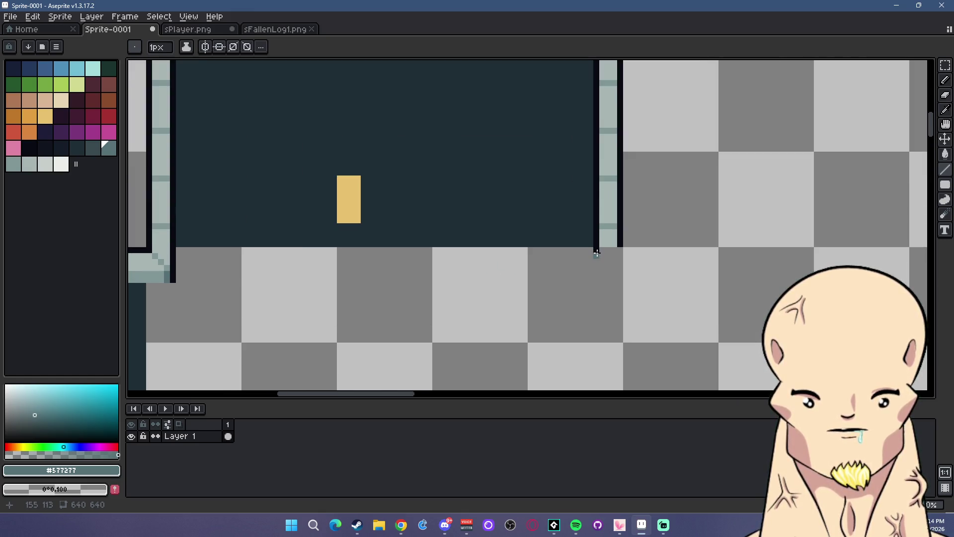
pyautogui.keyDown('alt'); pyautogui.click(597, 249); pyautogui.keyUp('alt')
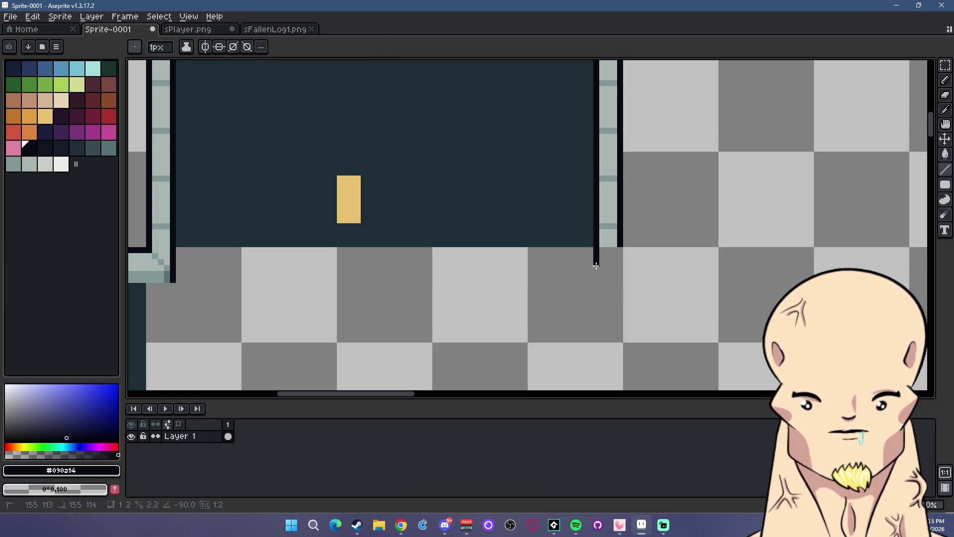
pyautogui.keyDown('alt'); pyautogui.click(606, 236); pyautogui.keyUp('alt')
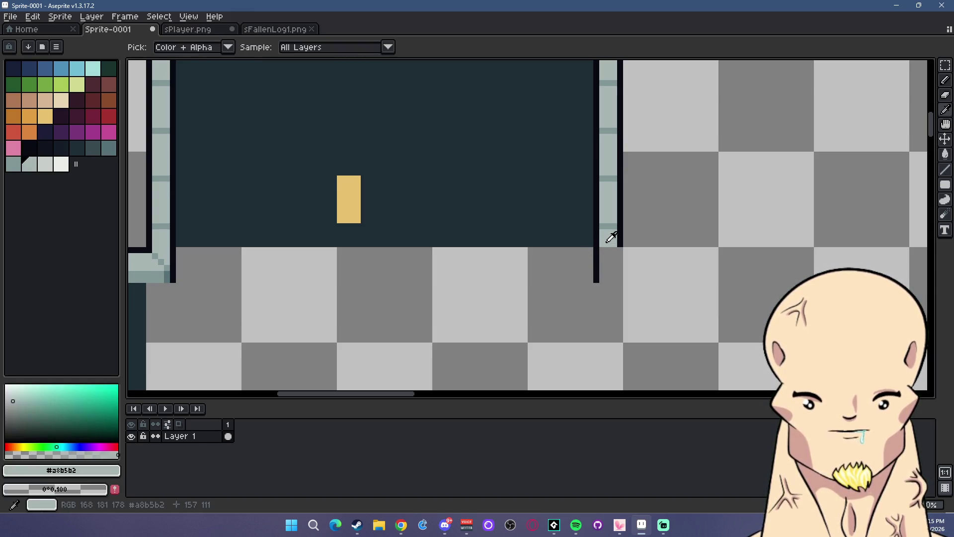
pyautogui.moveTo(602, 249); pyautogui.dragTo(601, 262)
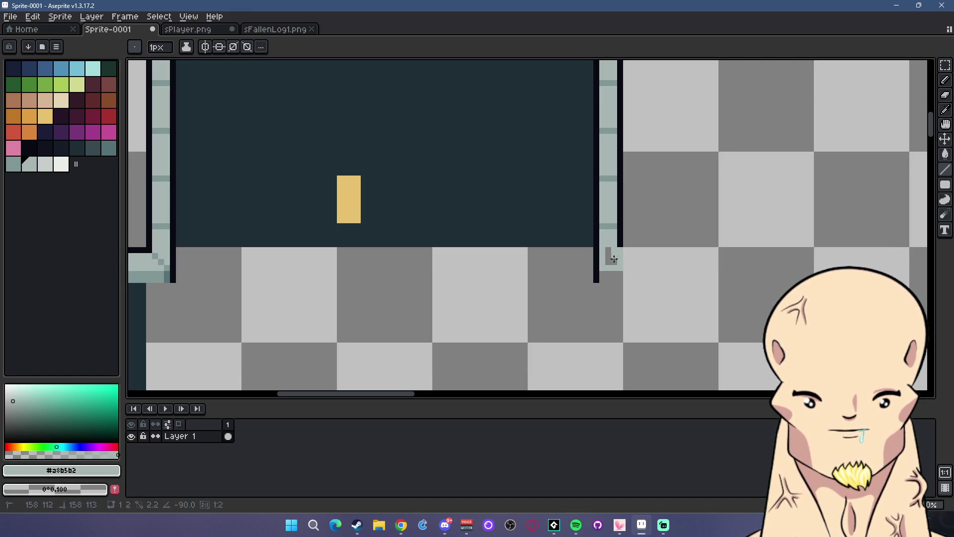
pyautogui.scroll(-3, 612, 260)
# - Flip a copy of the lower-left street block horizontally and place it right of the top street
pyautogui.click(942, 66)
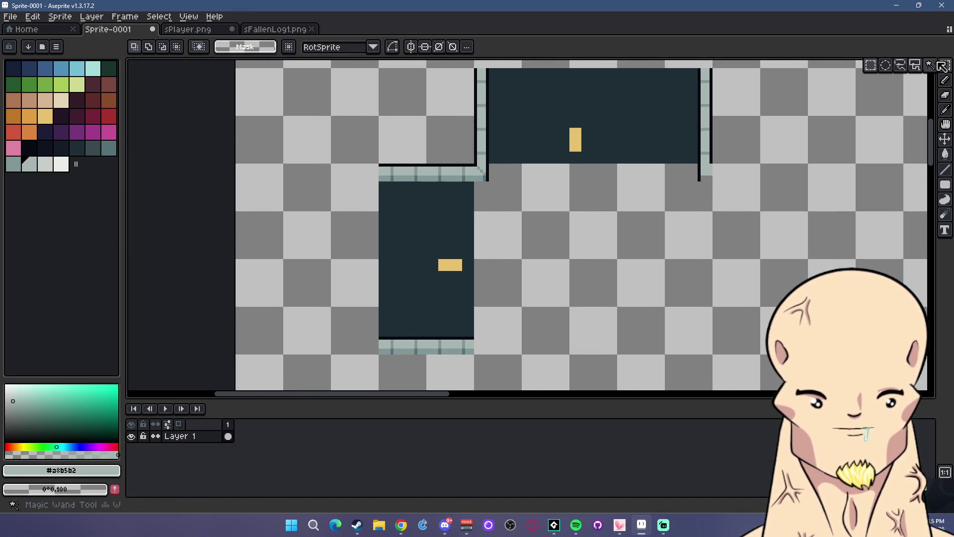
pyautogui.moveTo(328, 137); pyautogui.dragTo(475, 358)
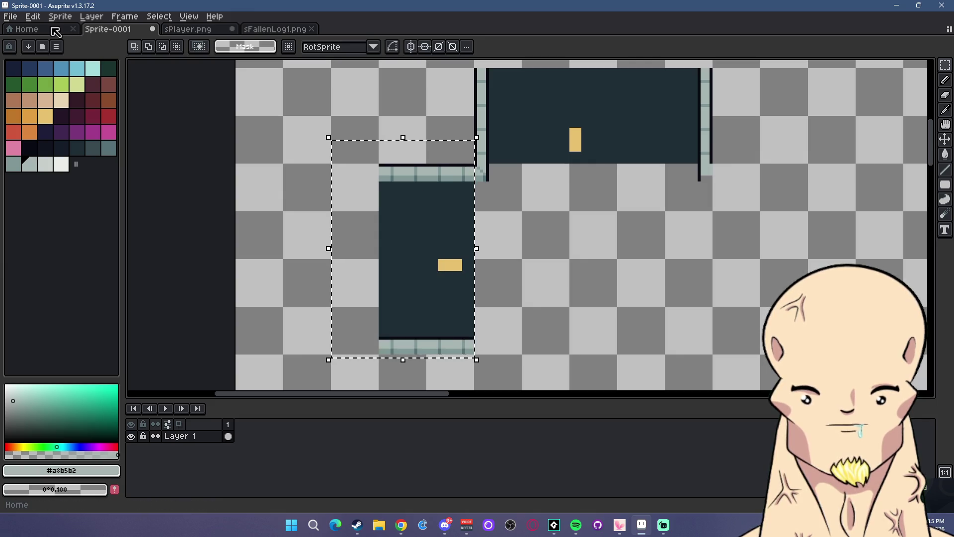
pyautogui.click(32, 16)
pyautogui.click(84, 173)
pyautogui.moveTo(371, 226)
pyautogui.mouseDown()
pyautogui.moveTo(730, 236)
pyautogui.moveTo(758, 228)
pyautogui.mouseUp()
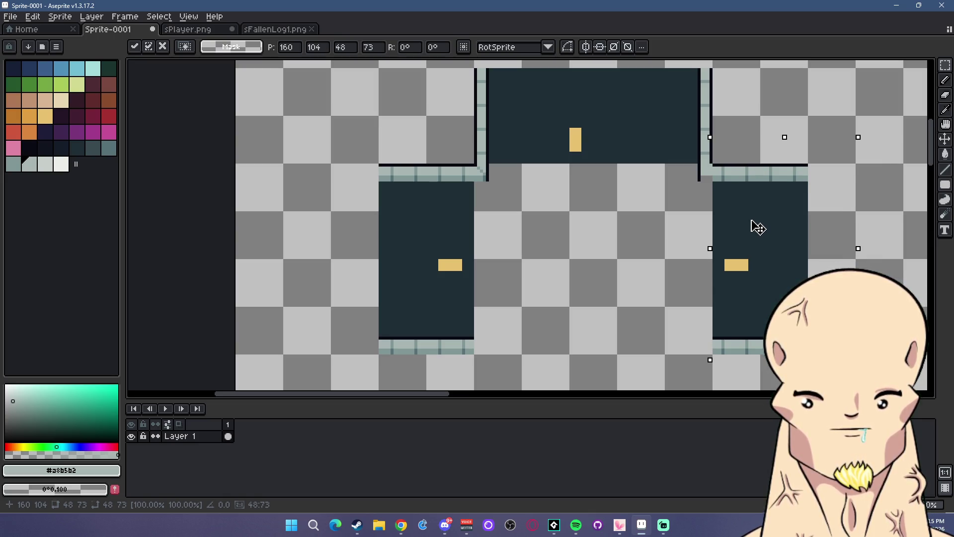
pyautogui.click(760, 134)
# - Touch up the new sidewalk corner pixels with the pencil in teal-grey
pyautogui.scroll(4, 699, 166)
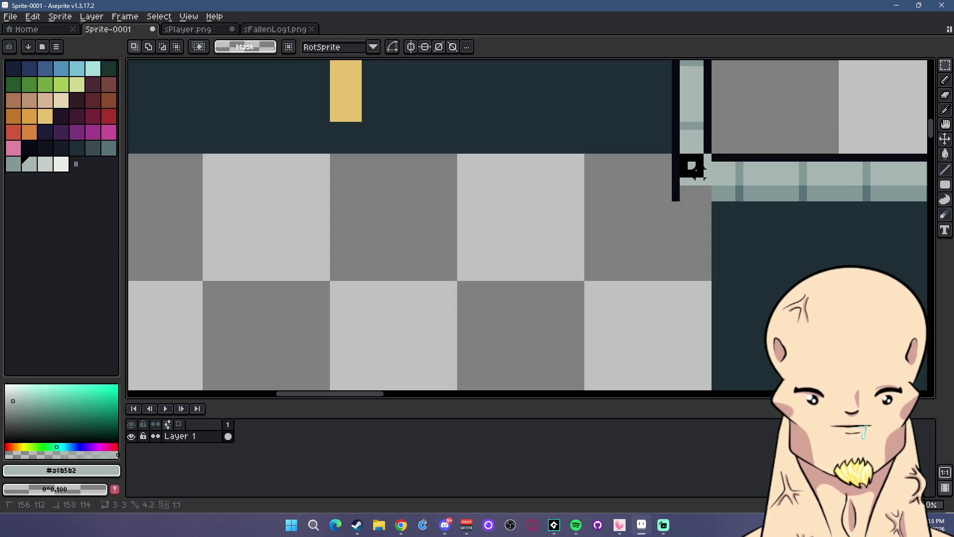
pyautogui.press('i')
pyautogui.click(731, 156)
pyautogui.press('b')
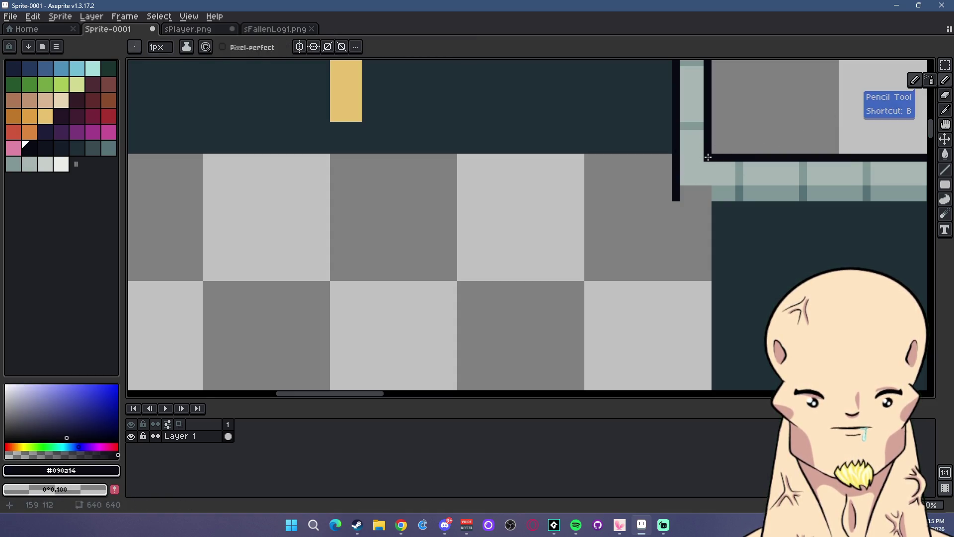
pyautogui.keyDown('alt'); pyautogui.click(705, 198); pyautogui.keyUp('alt')
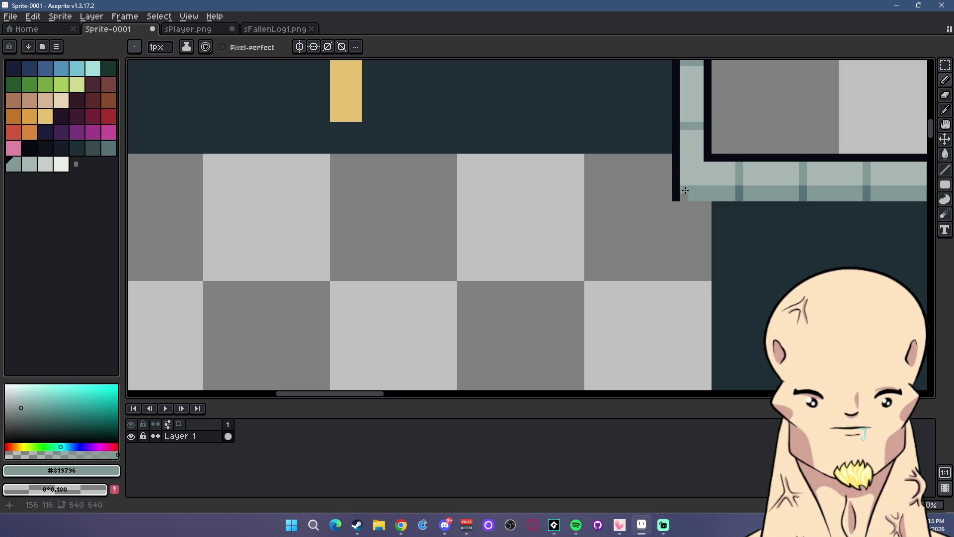
pyautogui.keyDown('alt'); pyautogui.click(723, 189); pyautogui.keyUp('alt')
pyautogui.keyDown('alt'); pyautogui.click(686, 180); pyautogui.keyUp('alt')
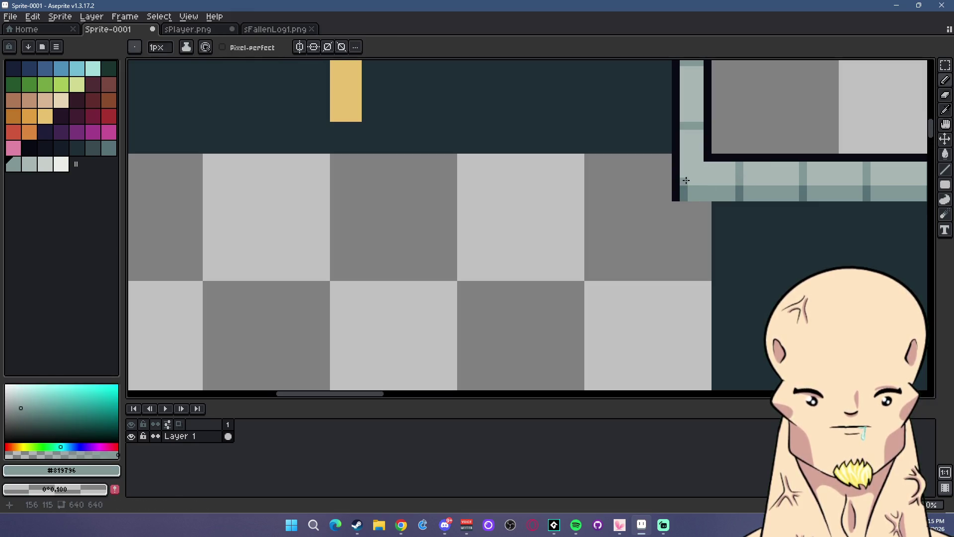
pyautogui.scroll(-6, 547, 238)
pyautogui.scroll(-1, 560, 296)
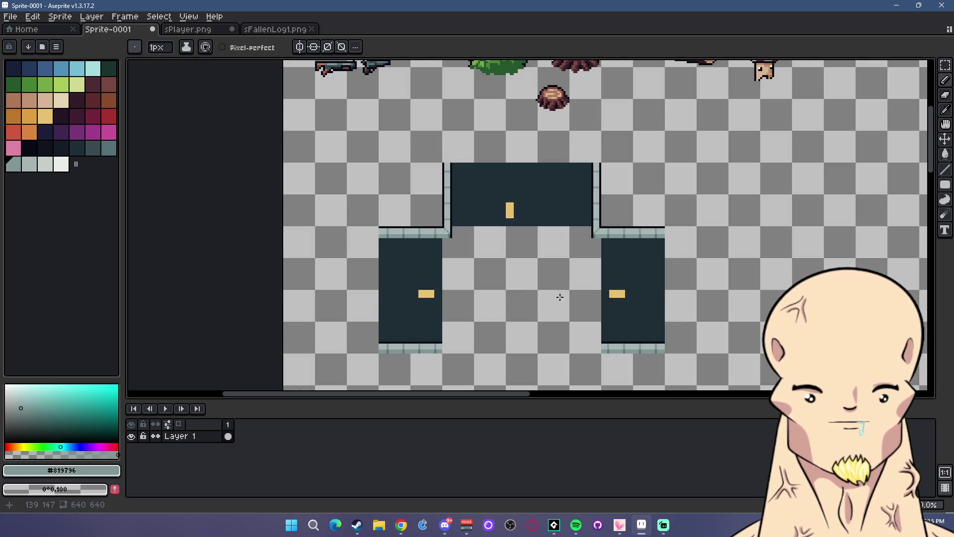
pyautogui.scroll(1, 560, 298)
pyautogui.scroll(3, 531, 225)
pyautogui.scroll(1, 493, 149)
pyautogui.scroll(2, 471, 164)
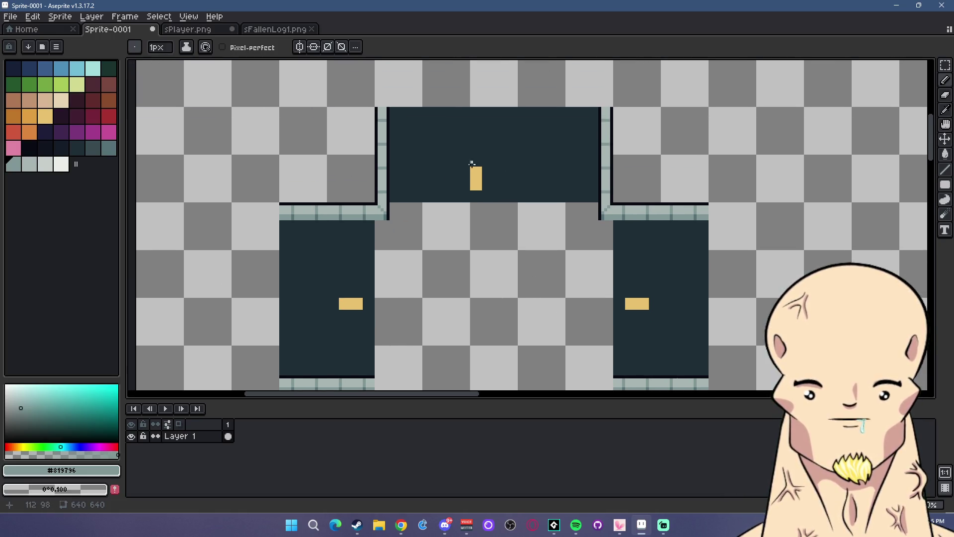
pyautogui.scroll(-3, 496, 232)
pyautogui.scroll(2, 482, 240)
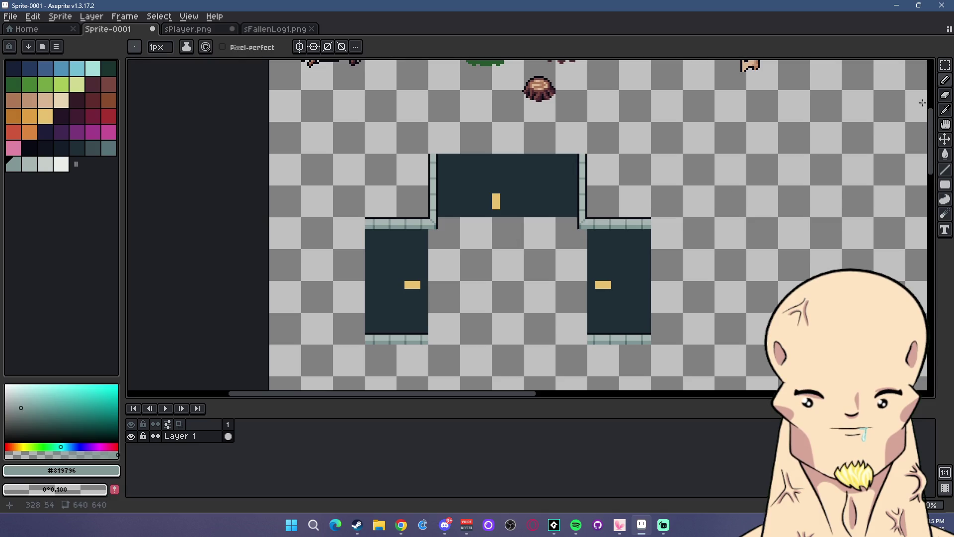
# - Nudge the right-hand street block left and deselect
pyautogui.click(945, 65)
pyautogui.moveTo(700, 370); pyautogui.dragTo(556, 138)
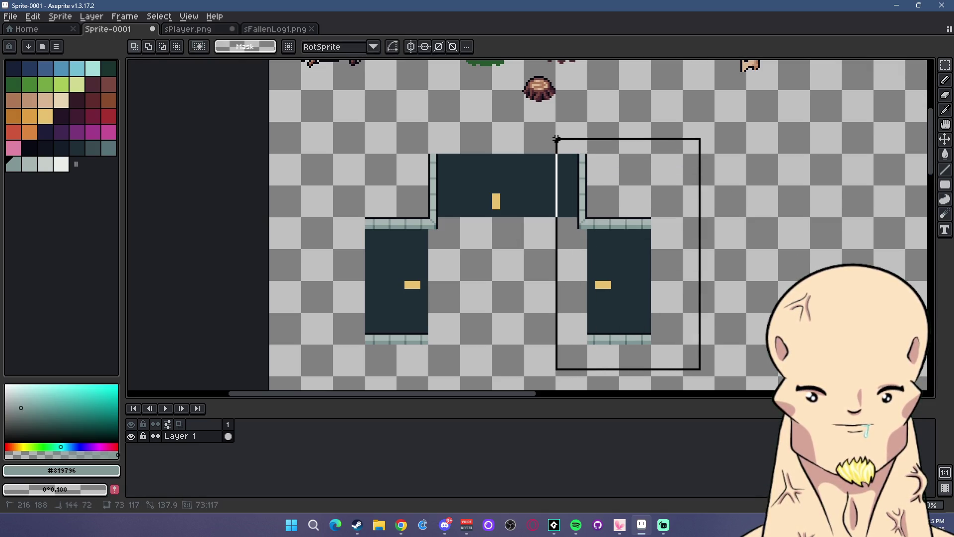
pyautogui.hotkey('shift', 'Left')
pyautogui.hotkey('shift', 'Left')
pyautogui.hotkey('ctrl', 'd')
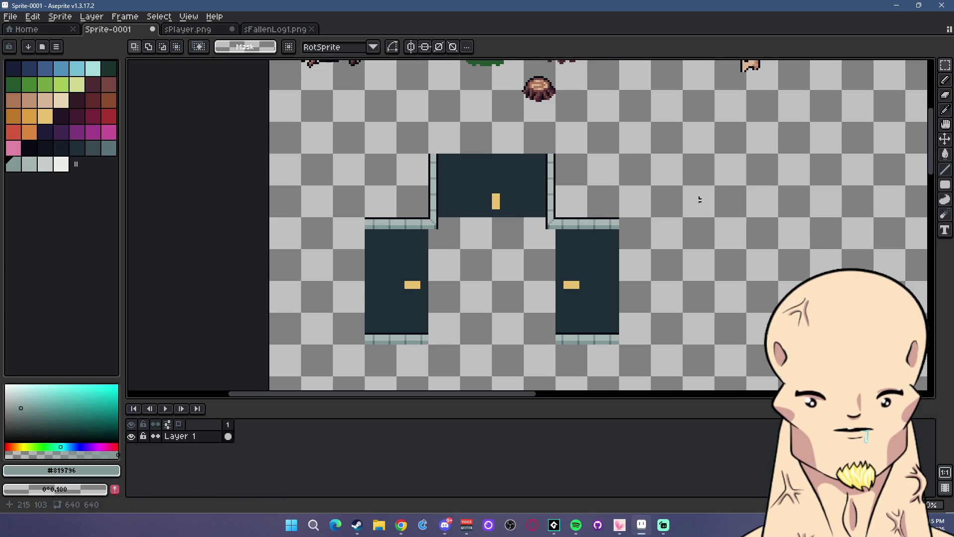
pyautogui.scroll(1, 429, 255)
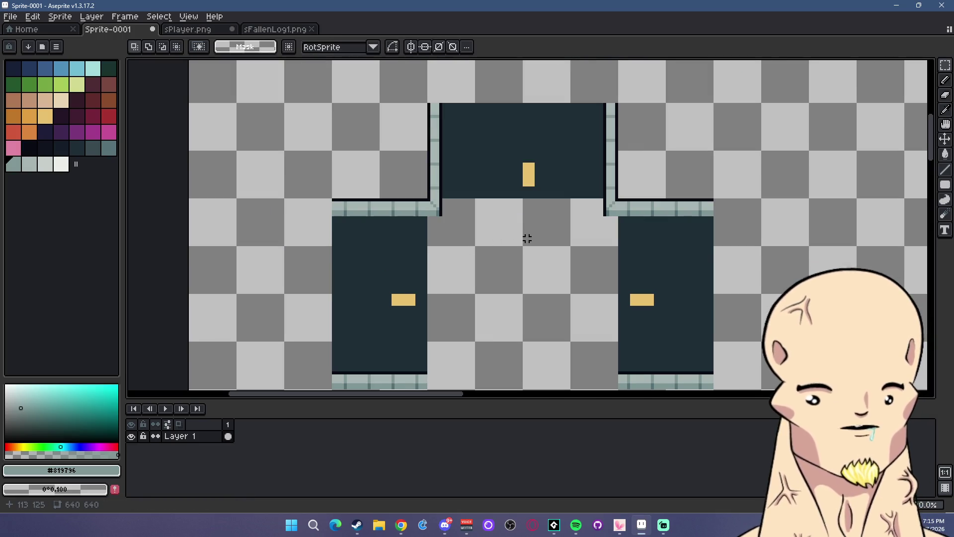
# - Reposition the yellow door within the top street
pyautogui.scroll(1, 522, 132)
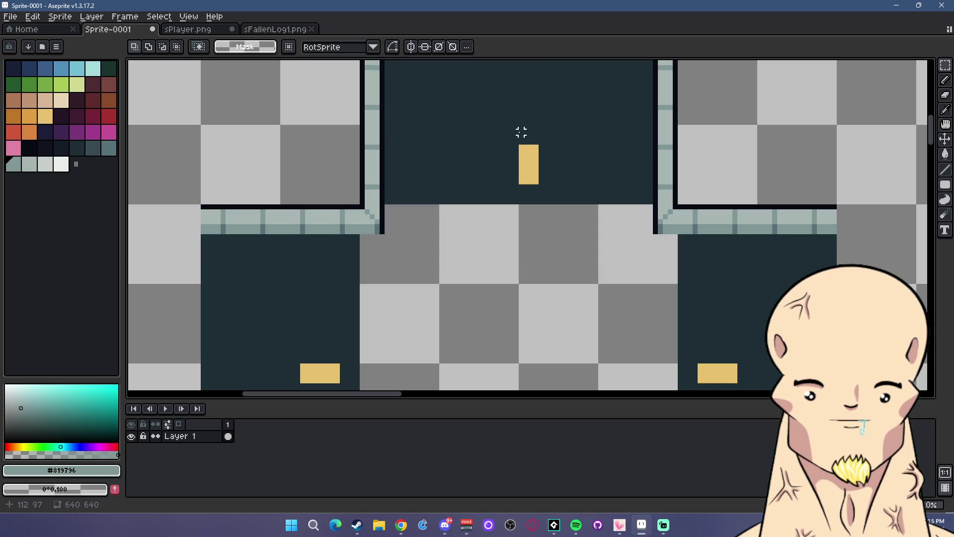
pyautogui.moveTo(536, 182); pyautogui.dragTo(537, 182)
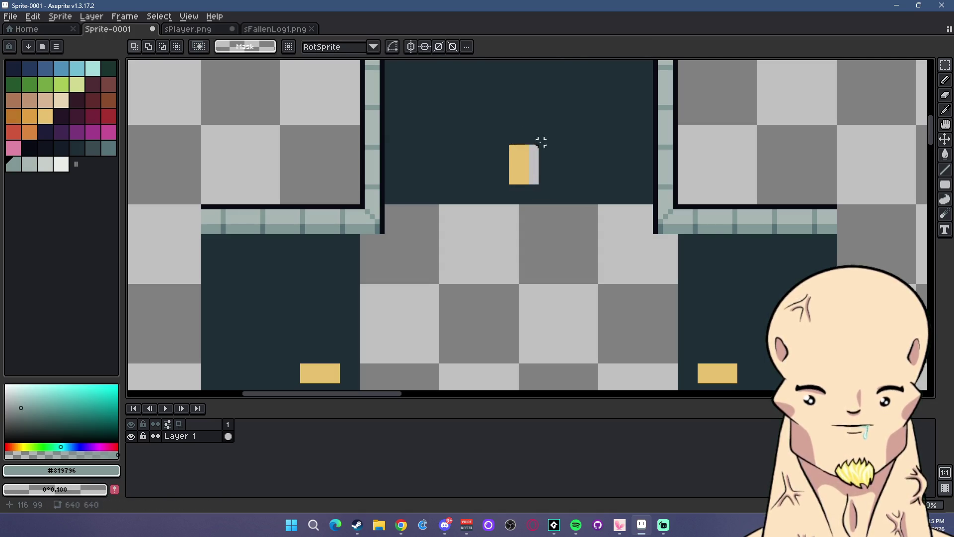
pyautogui.moveTo(530, 133)
pyautogui.mouseDown()
pyautogui.moveTo(546, 195)
pyautogui.moveTo(521, 167)
pyautogui.mouseUp()
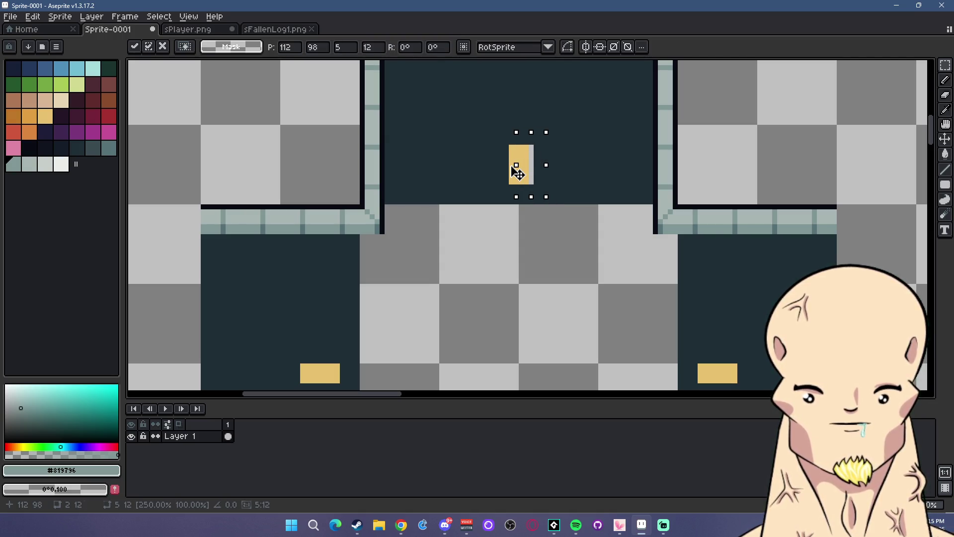
pyautogui.click(745, 181)
pyautogui.scroll(-3, 609, 204)
pyautogui.scroll(2, 609, 203)
pyautogui.scroll(1, 609, 204)
pyautogui.moveTo(625, 245); pyautogui.dragTo(590, 211)
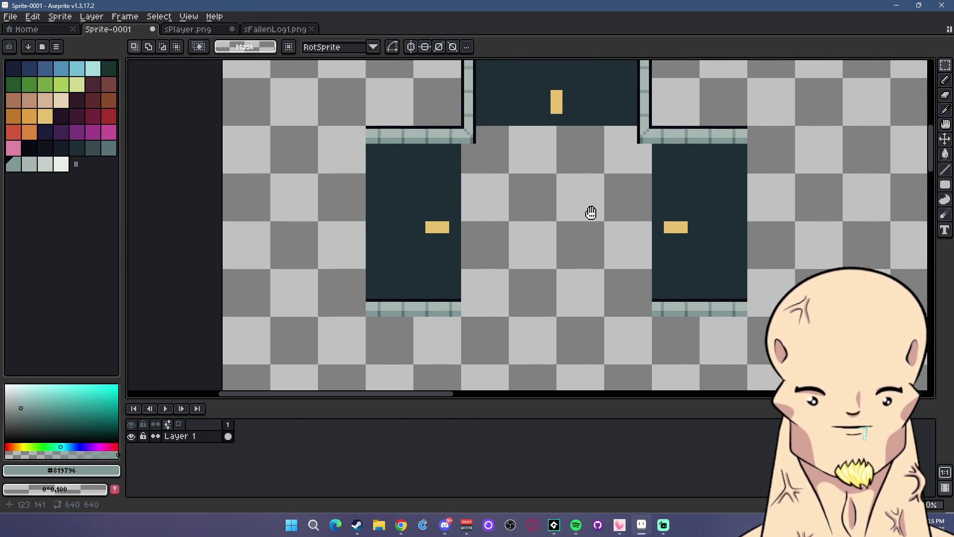
pyautogui.scroll(-1, 671, 218)
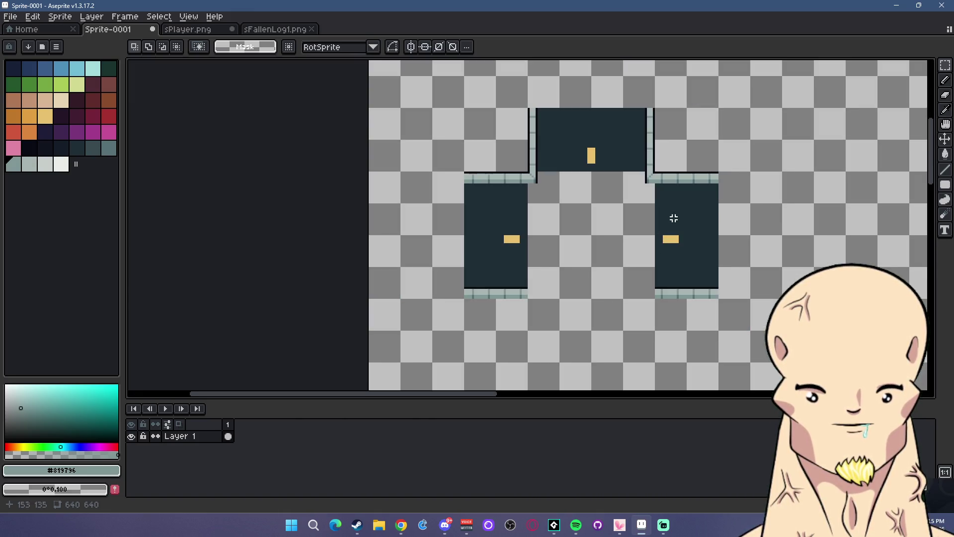
# - Spread the street blocks apart: right block right, top block up, left block left
pyautogui.moveTo(745, 162)
pyautogui.mouseDown()
pyautogui.moveTo(653, 339)
pyautogui.moveTo(693, 328)
pyautogui.mouseUp()
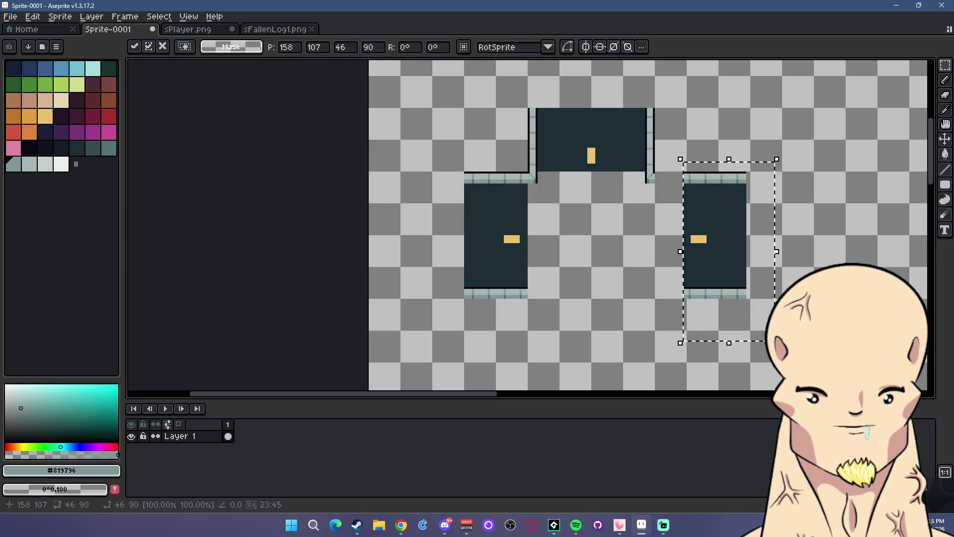
pyautogui.hotkey('ctrl', 'd')
pyautogui.moveTo(502, 87); pyautogui.dragTo(684, 174)
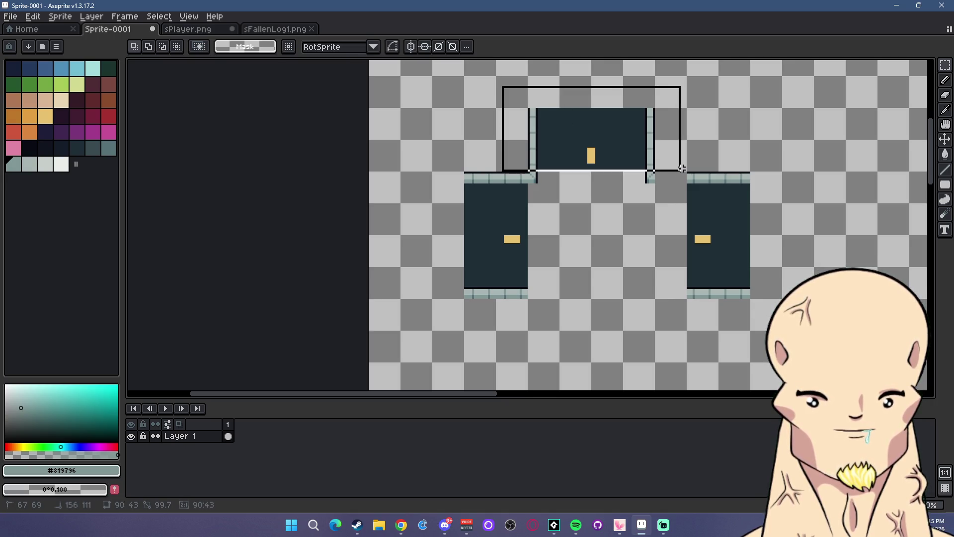
pyautogui.press('Up')
pyautogui.press('Up')
pyautogui.press('Up')
pyautogui.press('Up')
pyautogui.press('Up')
pyautogui.press('Up')
pyautogui.hotkey('ctrl', 'd')
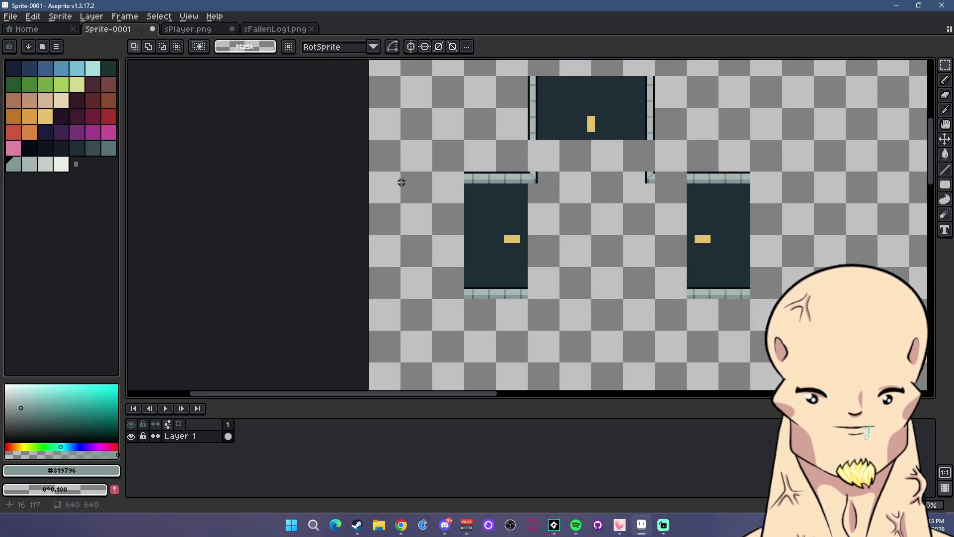
pyautogui.moveTo(409, 166); pyautogui.dragTo(528, 351)
pyautogui.press('Left')
pyautogui.press('Left')
pyautogui.press('Left')
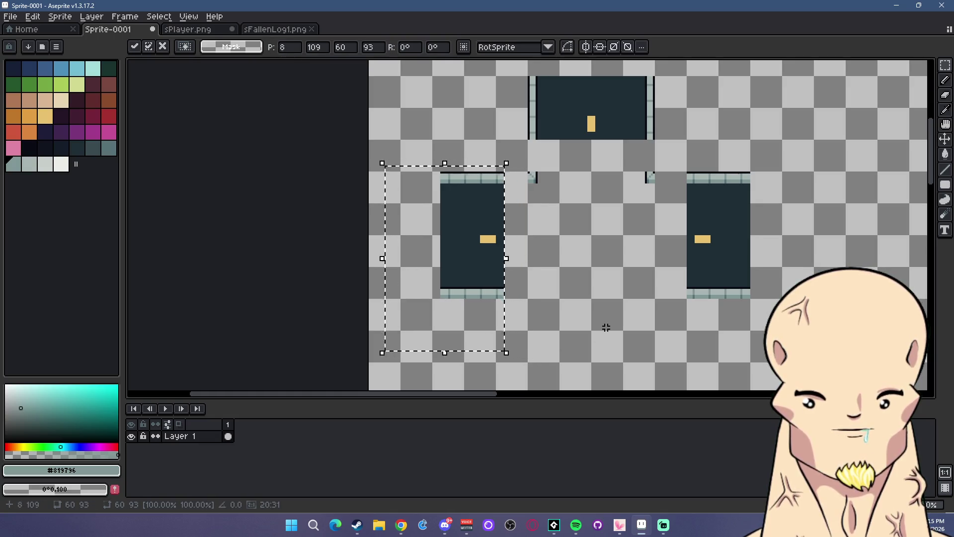
pyautogui.press('Left')
pyautogui.press('Left')
pyautogui.press('Left')
pyautogui.hotkey('ctrl', 'd')
# - Slide a strip of the left block rightward to widen it and adjust the right block
pyautogui.moveTo(405, 148); pyautogui.dragTo(472, 325)
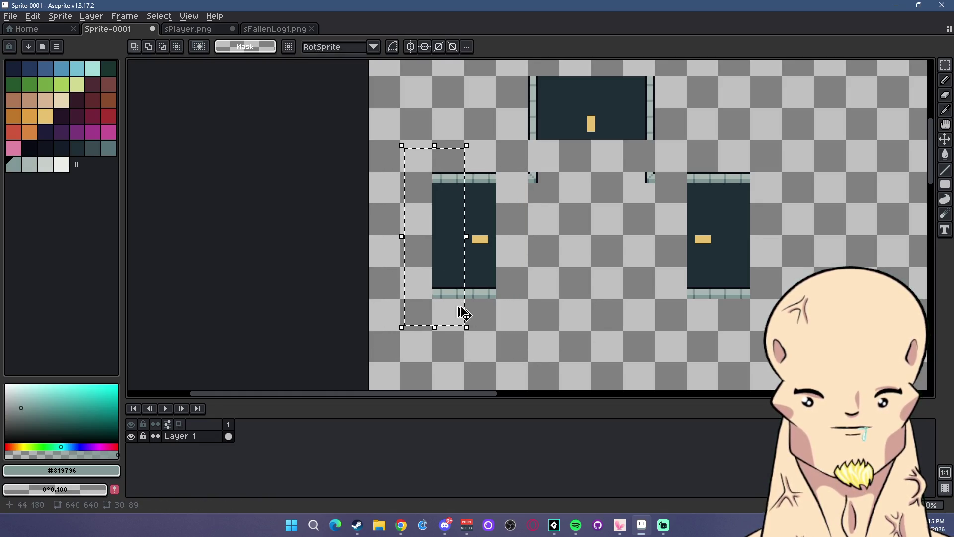
pyautogui.moveTo(467, 276); pyautogui.dragTo(511, 278)
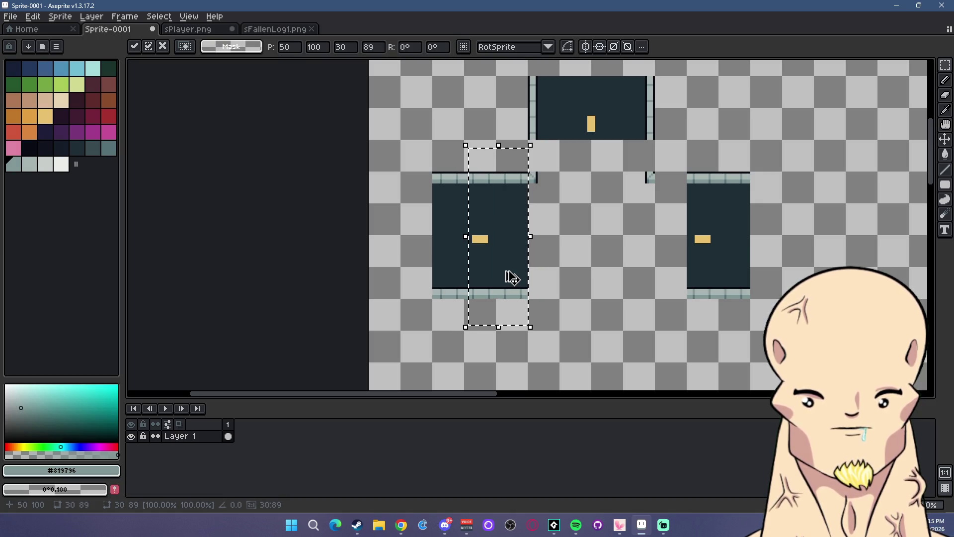
pyautogui.moveTo(501, 255); pyautogui.dragTo(660, 255)
pyautogui.scroll(2, 762, 219)
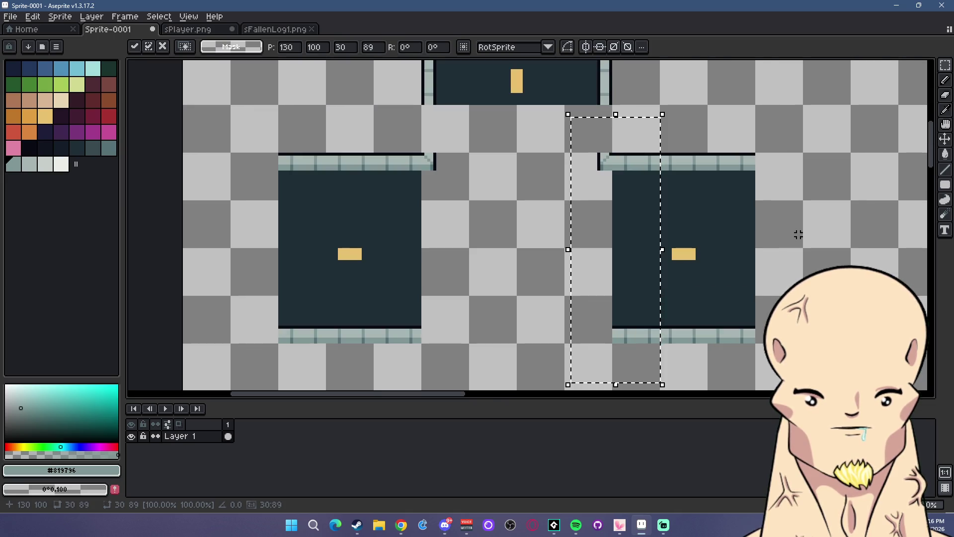
pyautogui.click(798, 234)
pyautogui.moveTo(791, 129)
pyautogui.mouseDown()
pyautogui.moveTo(705, 372)
pyautogui.moveTo(646, 336)
pyautogui.mouseUp()
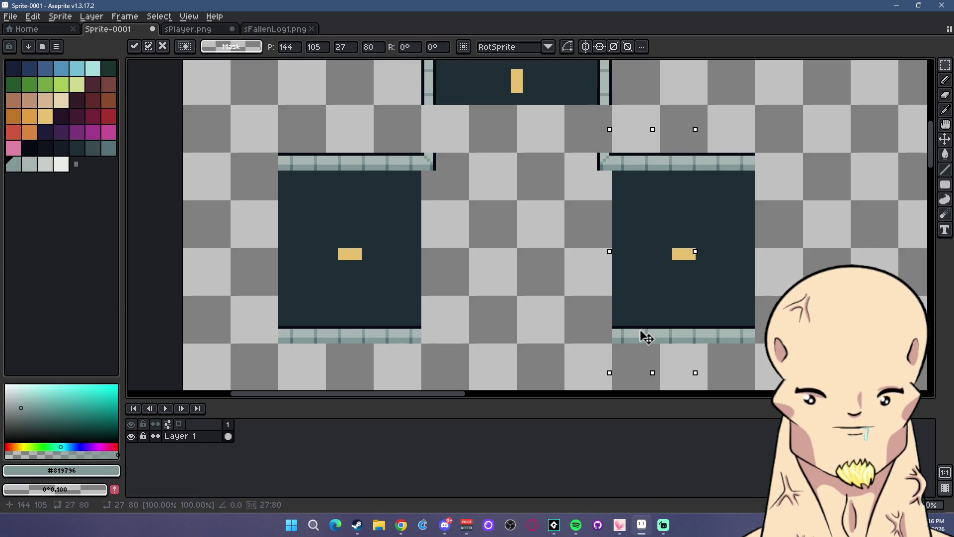
pyautogui.click(784, 290)
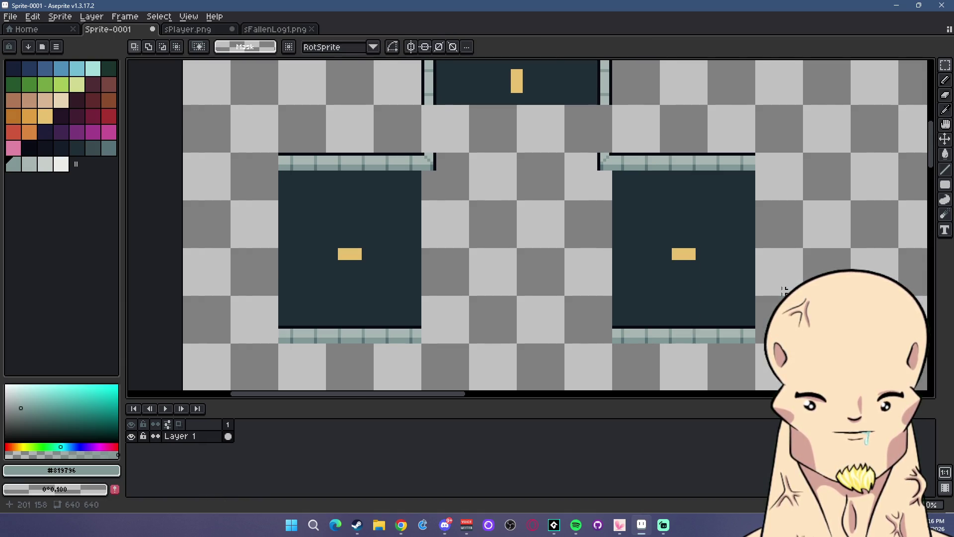
pyautogui.scroll(-3, 784, 290)
pyautogui.scroll(2, 626, 278)
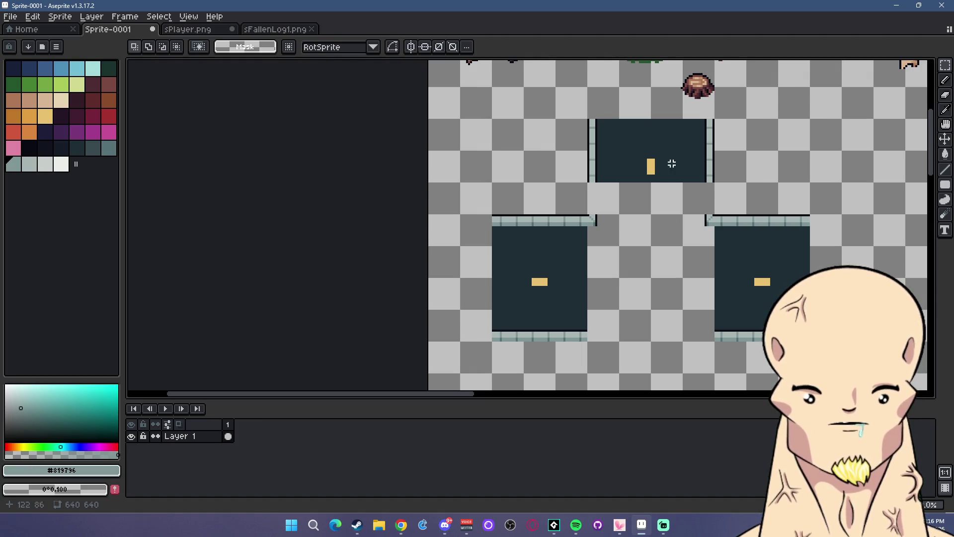
pyautogui.scroll(1, 626, 200)
pyautogui.scroll(1, 641, 201)
# - Move the top street's lower wall section against the sidewalk corners and pick pale swatch Idx-44
pyautogui.moveTo(657, 201); pyautogui.dragTo(595, 219)
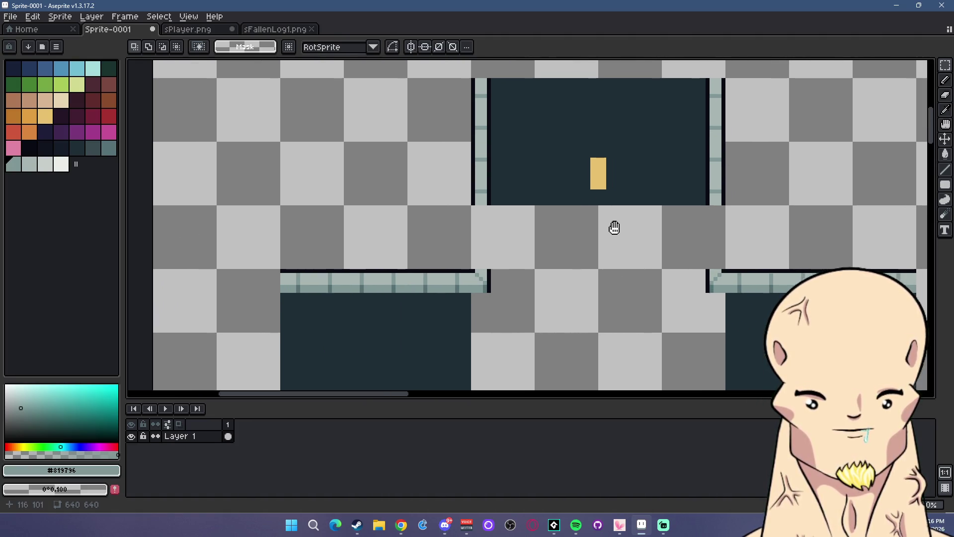
pyautogui.moveTo(443, 73)
pyautogui.mouseDown()
pyautogui.moveTo(749, 140)
pyautogui.moveTo(698, 256)
pyautogui.mouseUp()
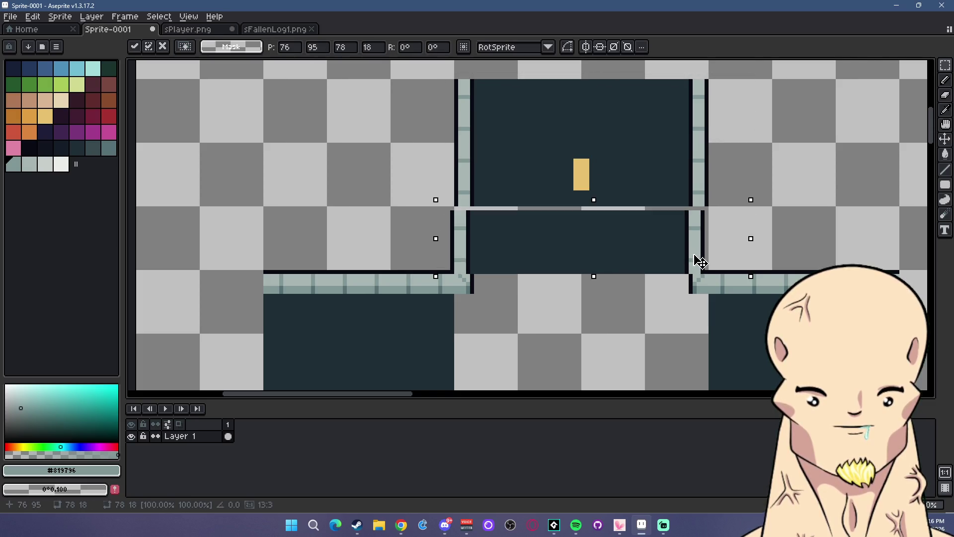
pyautogui.click(829, 215)
pyautogui.scroll(-1, 745, 249)
pyautogui.scroll(-1, 705, 267)
pyautogui.scroll(2, 705, 267)
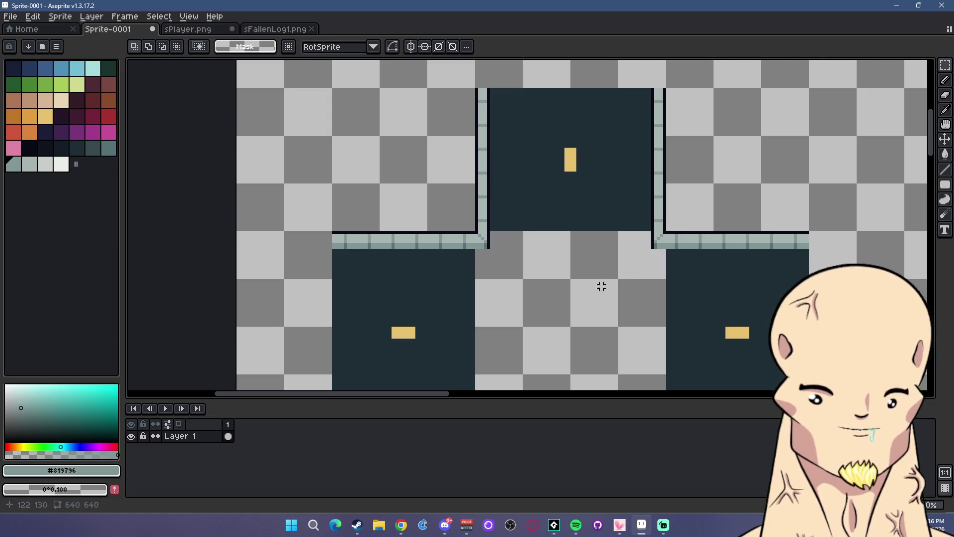
pyautogui.scroll(1, 559, 273)
pyautogui.click(61, 164)
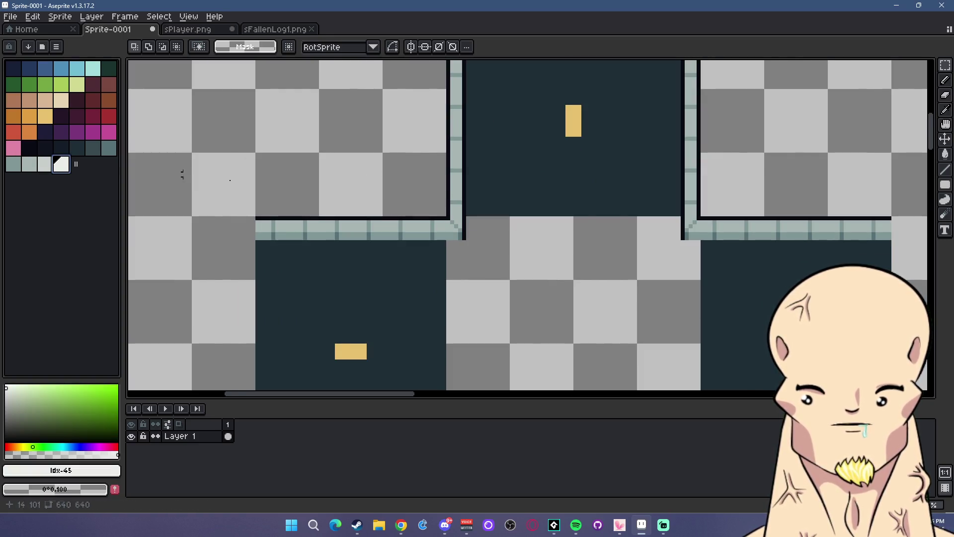
# - Draw the first pale-grey filled-rectangle stripes at both the left and right sides of the street
pyautogui.press('[')
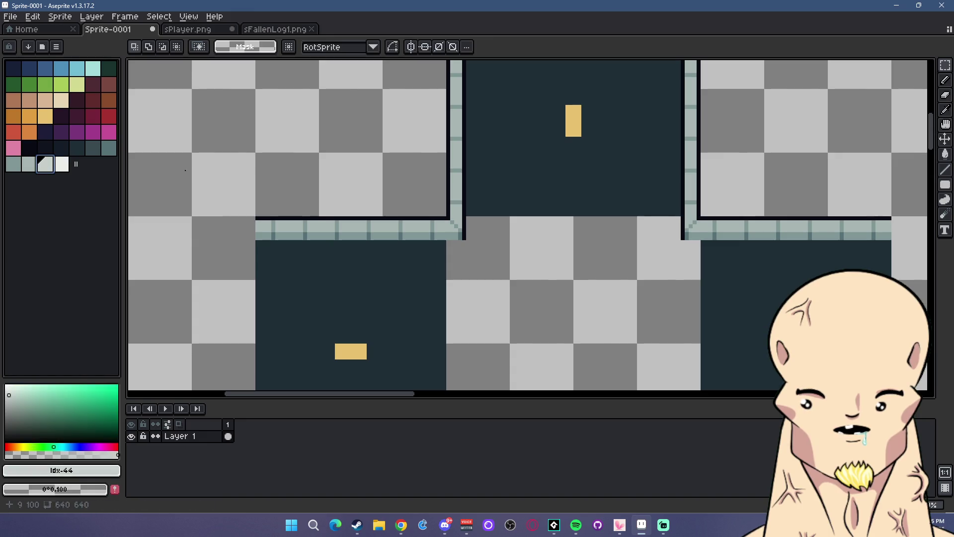
pyautogui.click(948, 189)
pyautogui.scroll(1, 470, 163)
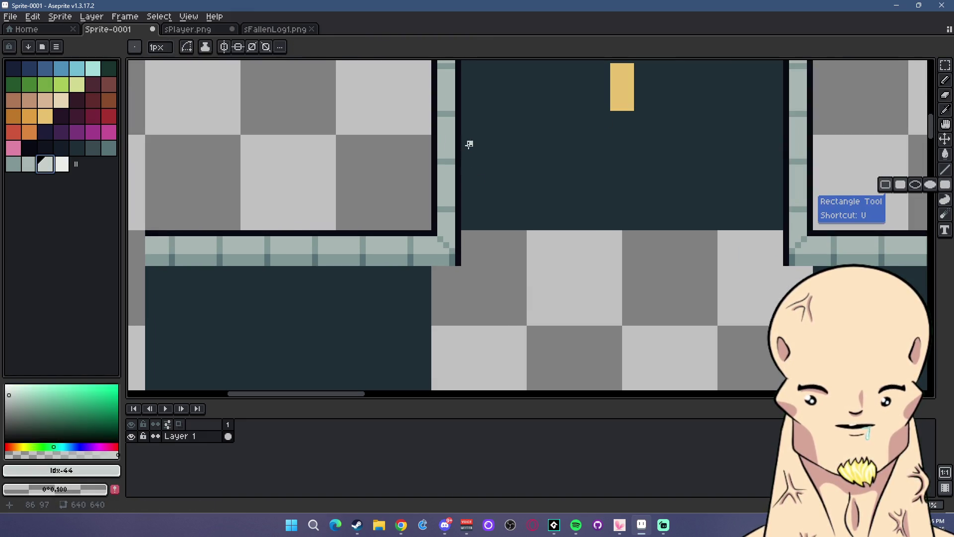
pyautogui.moveTo(468, 142)
pyautogui.mouseDown()
pyautogui.moveTo(477, 217)
pyautogui.moveTo(489, 221)
pyautogui.mouseUp()
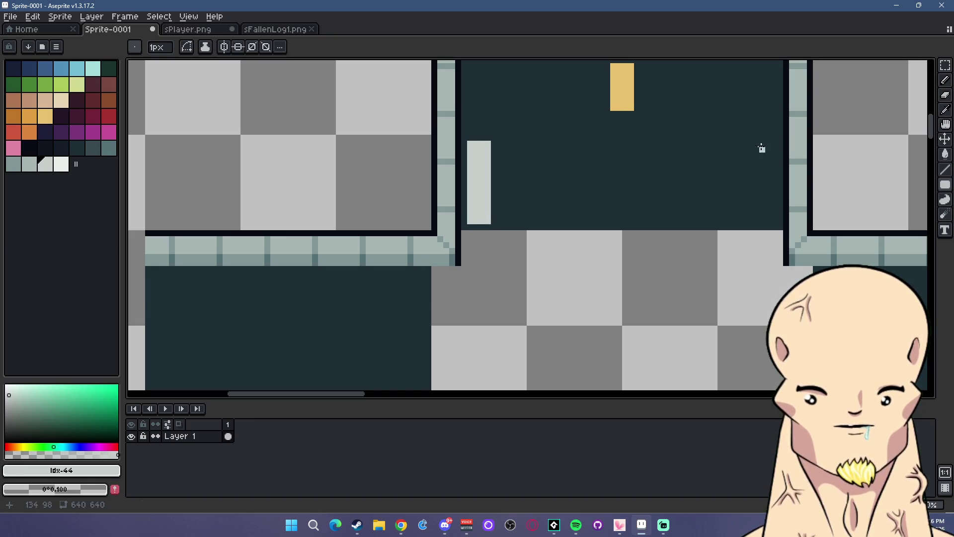
pyautogui.moveTo(772, 145); pyautogui.dragTo(757, 220)
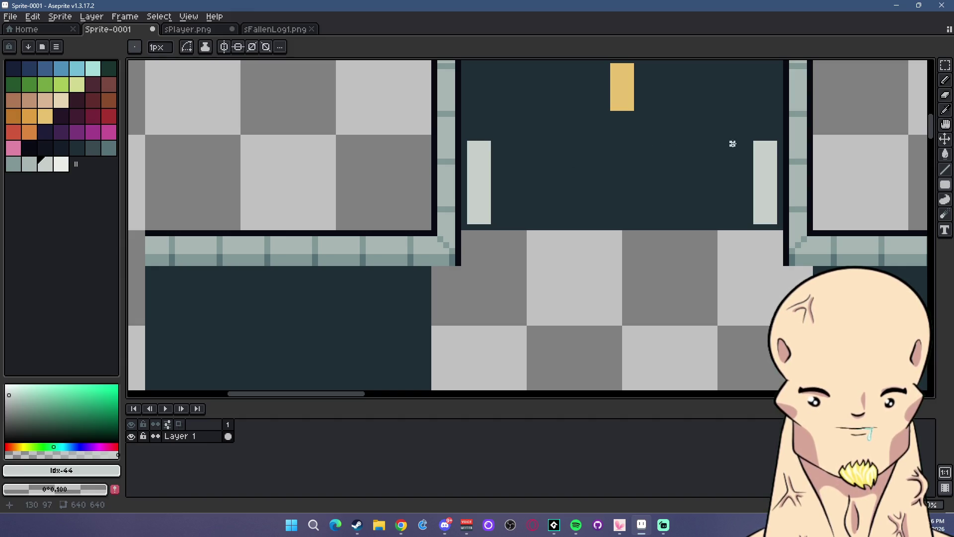
pyautogui.moveTo(744, 144); pyautogui.dragTo(730, 222)
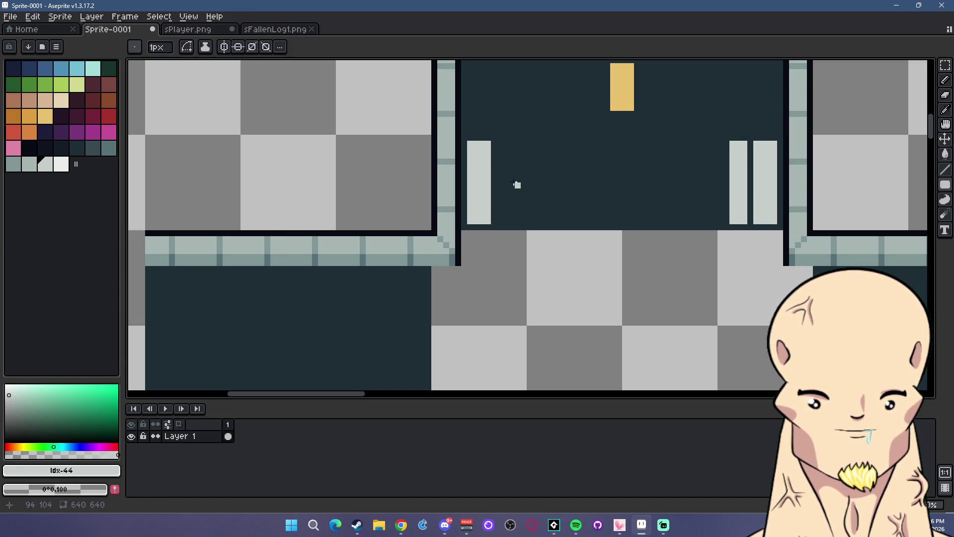
pyautogui.moveTo(500, 144)
pyautogui.mouseDown()
pyautogui.moveTo(511, 220)
pyautogui.moveTo(531, 145)
pyautogui.mouseUp()
pyautogui.moveTo(721, 145); pyautogui.dragTo(717, 224)
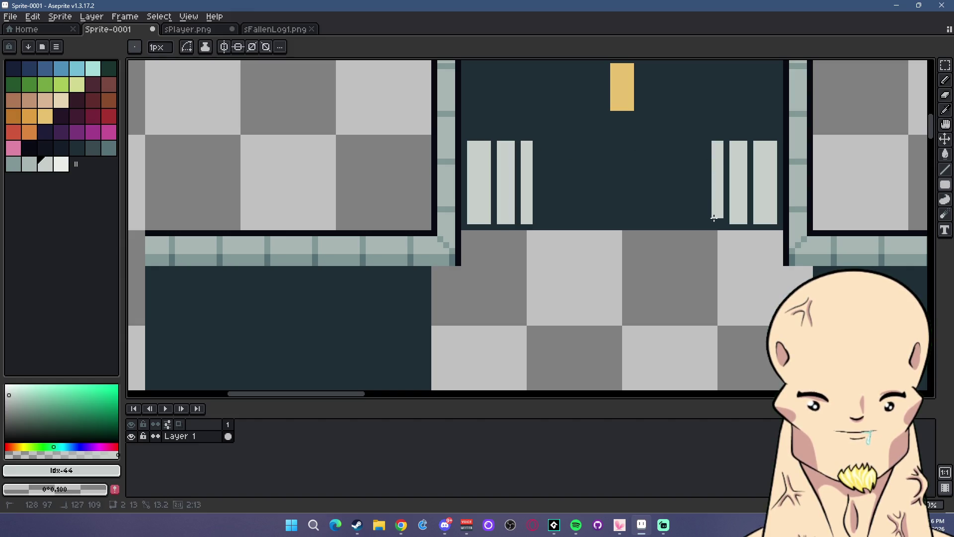
# - Fill the gaps with more light-grey stripes until the row spans the street
pyautogui.scroll(-1, 717, 226)
pyautogui.scroll(-2, 717, 233)
pyautogui.scroll(2, 661, 209)
pyautogui.scroll(1, 661, 209)
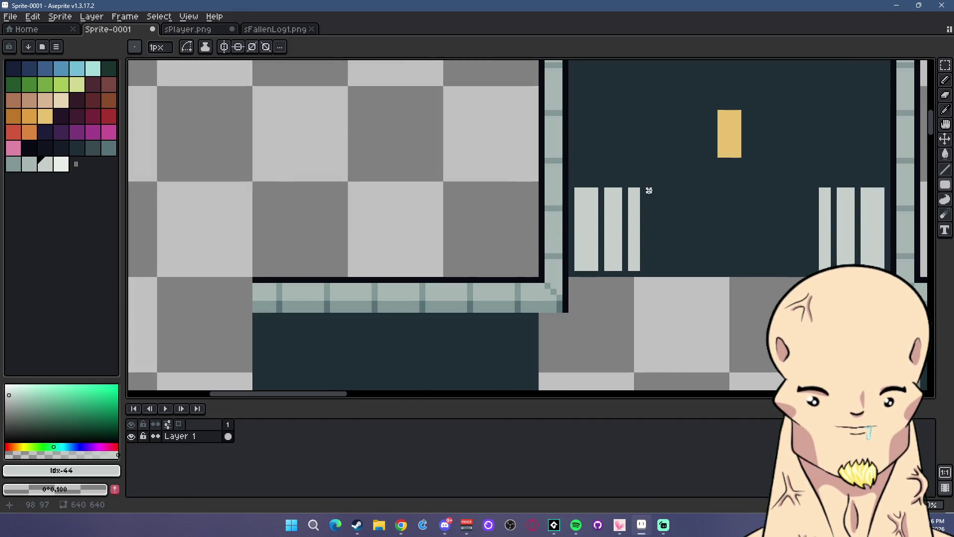
pyautogui.moveTo(651, 241); pyautogui.dragTo(663, 271)
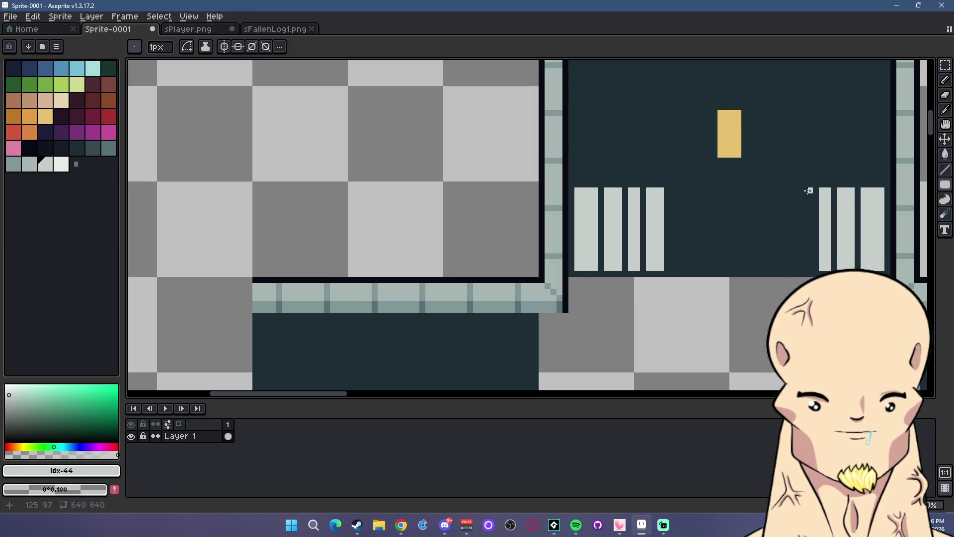
pyautogui.moveTo(808, 190)
pyautogui.mouseDown()
pyautogui.moveTo(797, 258)
pyautogui.moveTo(770, 192)
pyautogui.mouseUp()
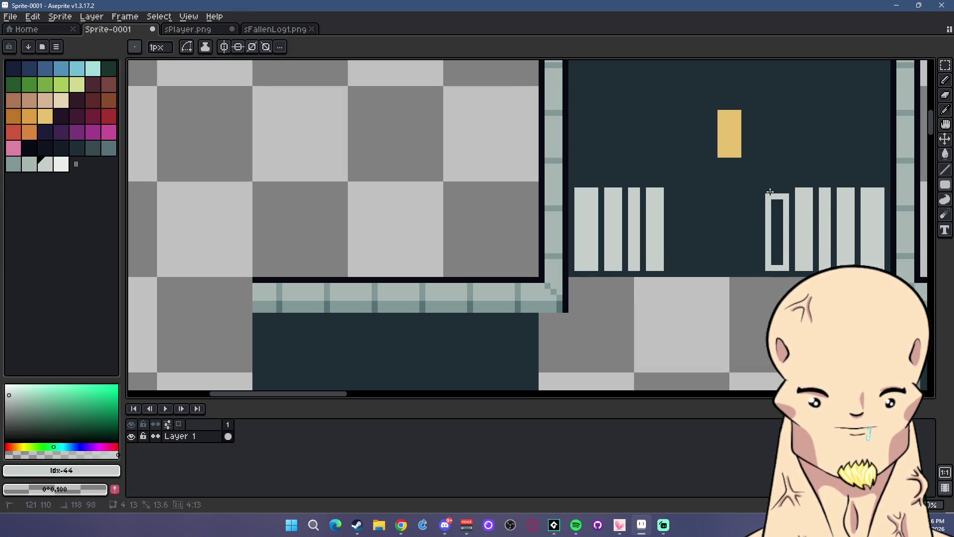
pyautogui.moveTo(671, 189)
pyautogui.mouseDown()
pyautogui.moveTo(694, 271)
pyautogui.moveTo(700, 188)
pyautogui.mouseUp()
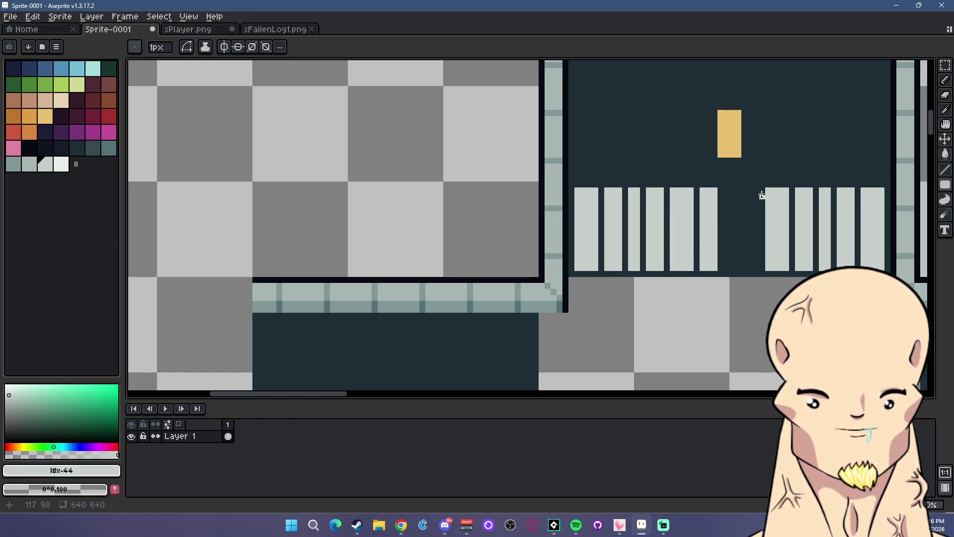
pyautogui.moveTo(759, 188)
pyautogui.mouseDown()
pyautogui.moveTo(740, 271)
pyautogui.moveTo(724, 188)
pyautogui.mouseUp()
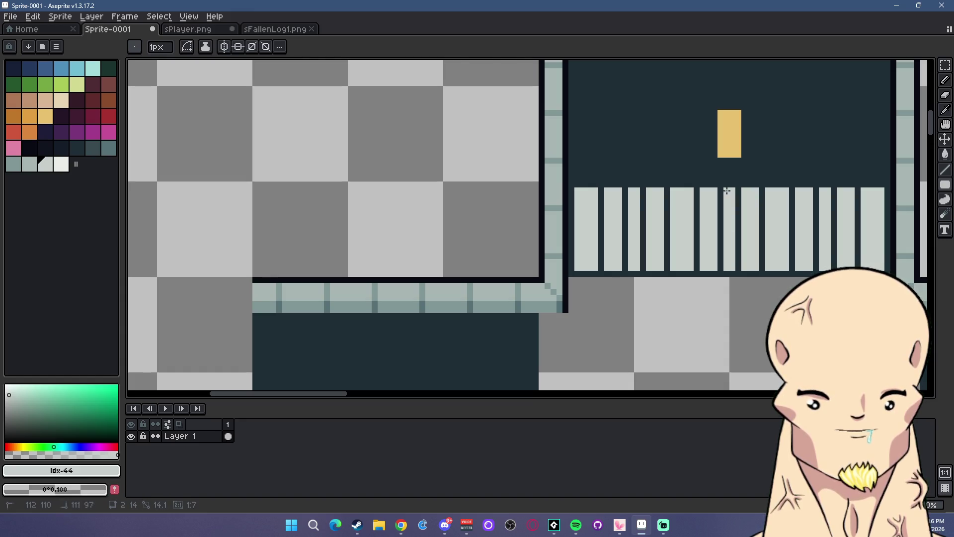
pyautogui.scroll(-2, 753, 248)
pyautogui.scroll(-2, 754, 248)
pyautogui.scroll(1, 643, 275)
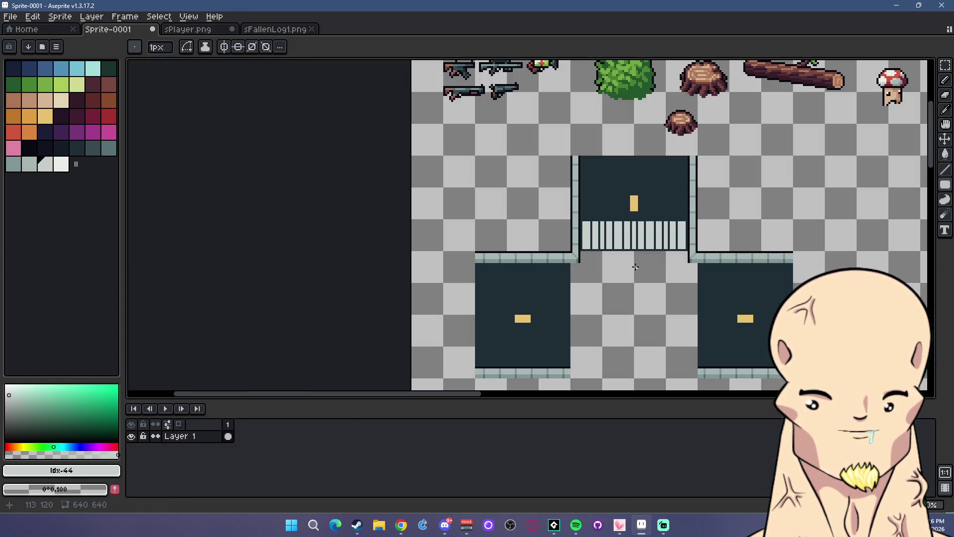
pyautogui.scroll(1, 635, 267)
# - Select the whole crosswalk and rotate it 90° clockwise
pyautogui.press('m')
pyautogui.scroll(1, 688, 224)
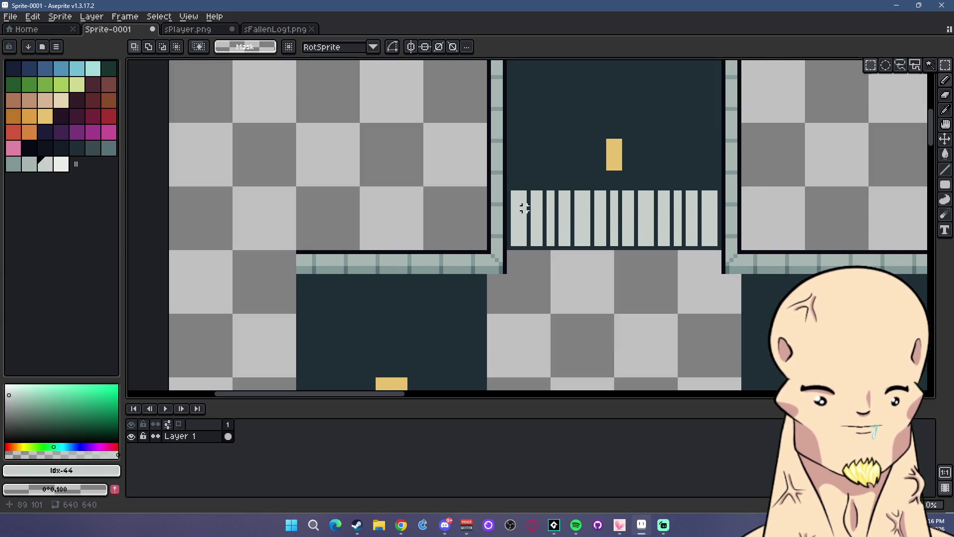
pyautogui.moveTo(512, 191); pyautogui.dragTo(720, 248)
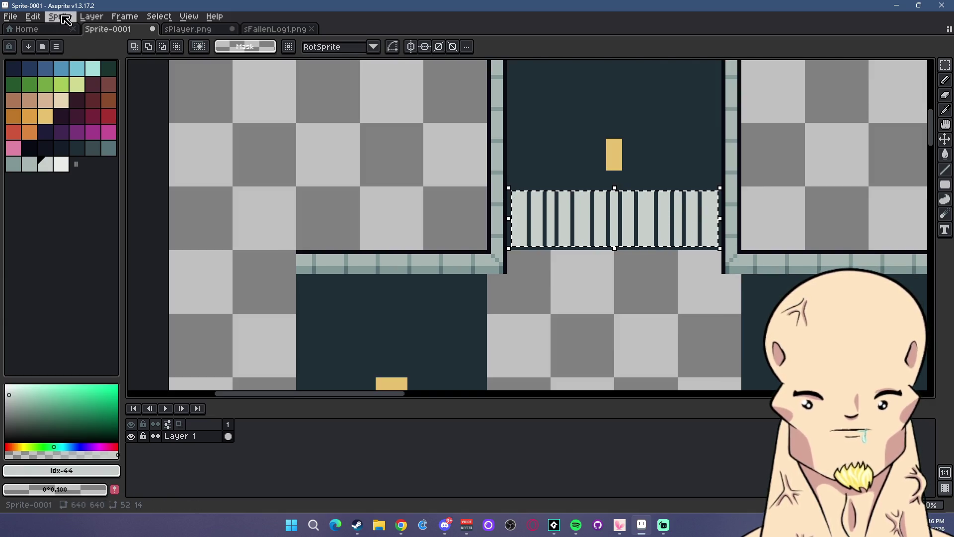
pyautogui.click(32, 16)
pyautogui.moveTo(165, 166)
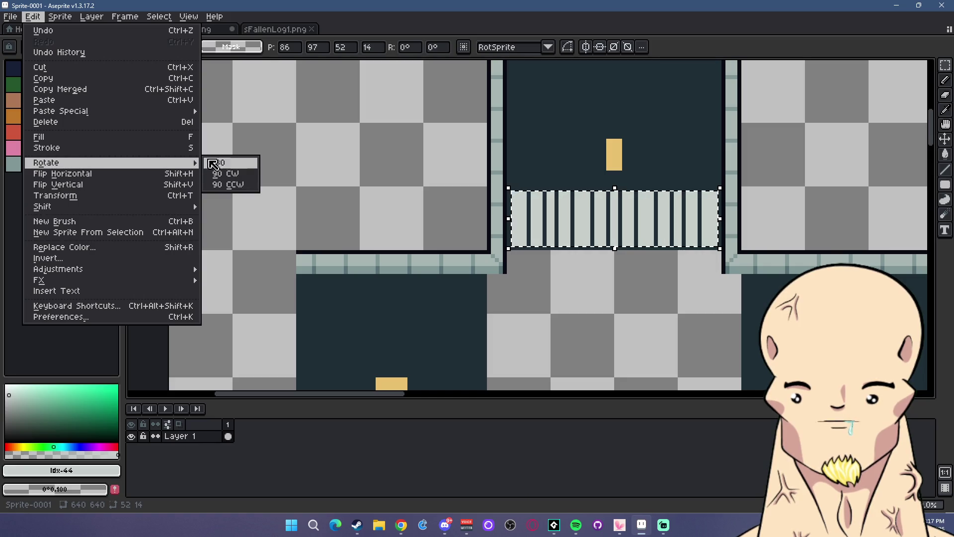
pyautogui.click(226, 174)
# - Place the rotated stripes on the left street and drop a copy on the right street
pyautogui.scroll(-3, 646, 199)
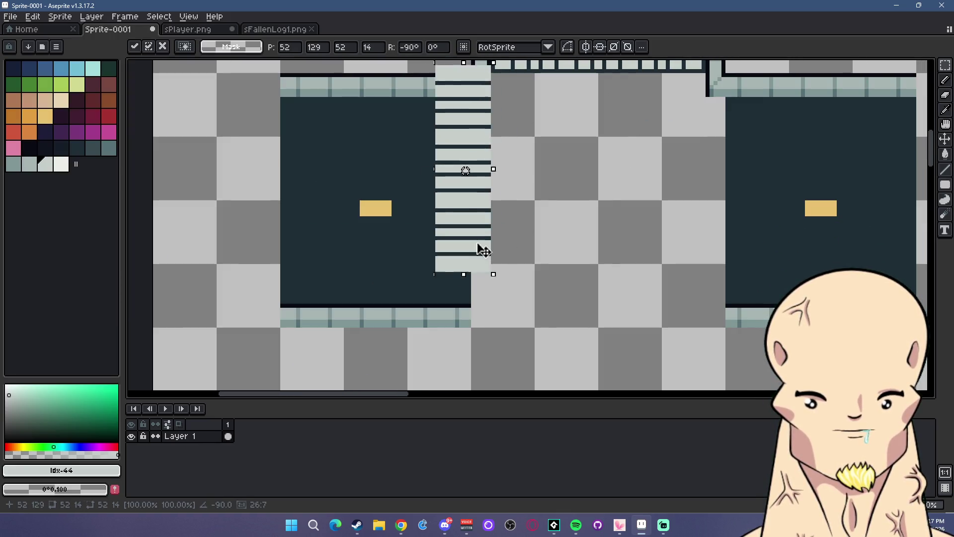
pyautogui.moveTo(616, 125); pyautogui.dragTo(461, 285)
pyautogui.press('Left')
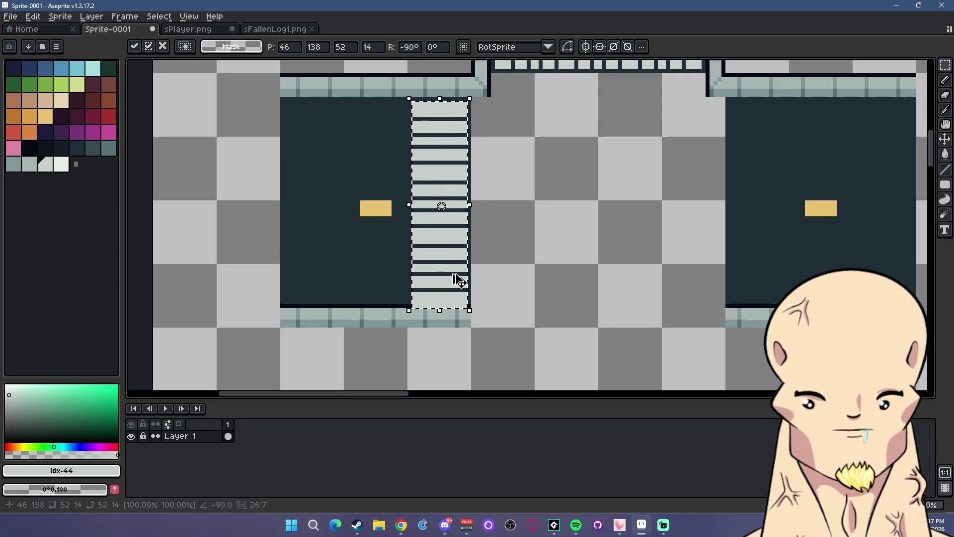
pyautogui.moveTo(462, 283); pyautogui.dragTo(773, 280)
pyautogui.click(652, 262)
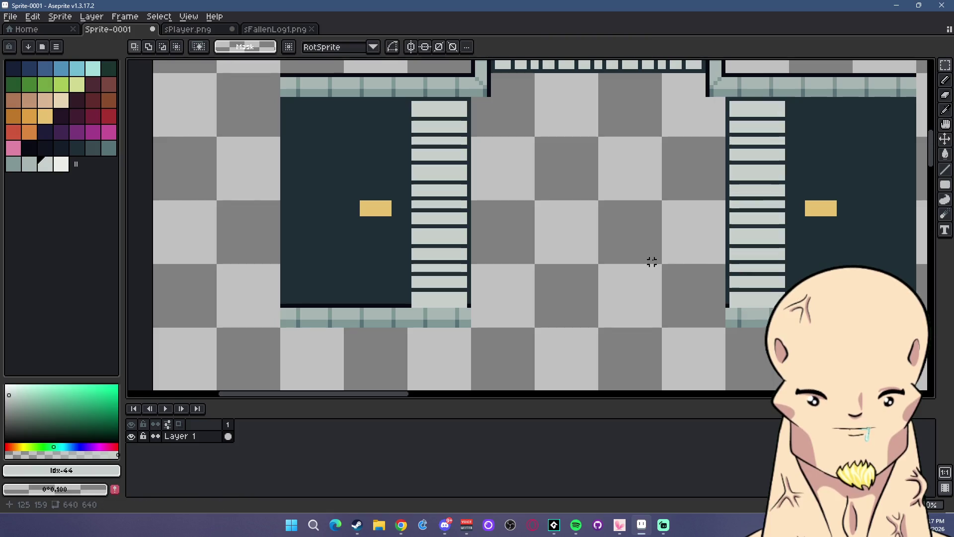
# - Stretch the dark border line under the left crossing and commit it
pyautogui.scroll(1, 734, 302)
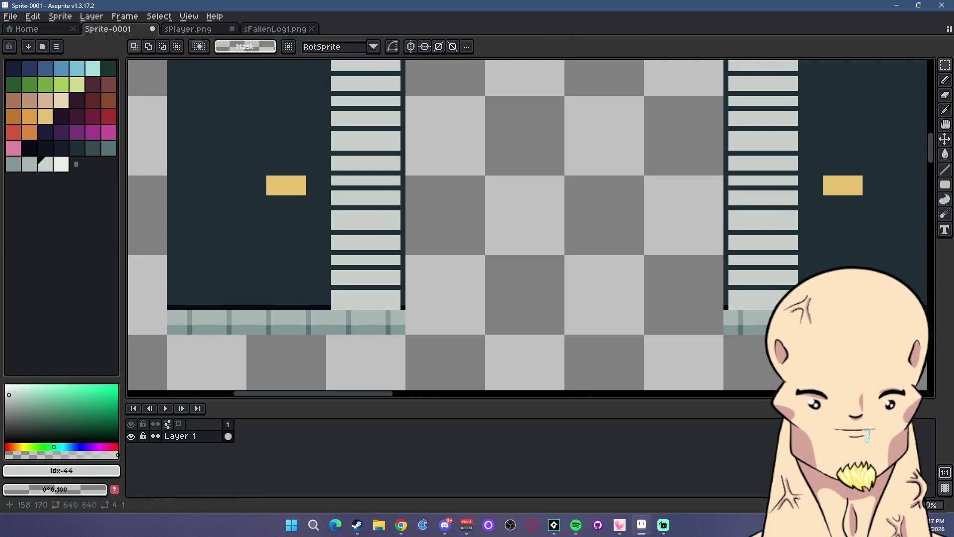
pyautogui.moveTo(795, 308); pyautogui.dragTo(343, 313)
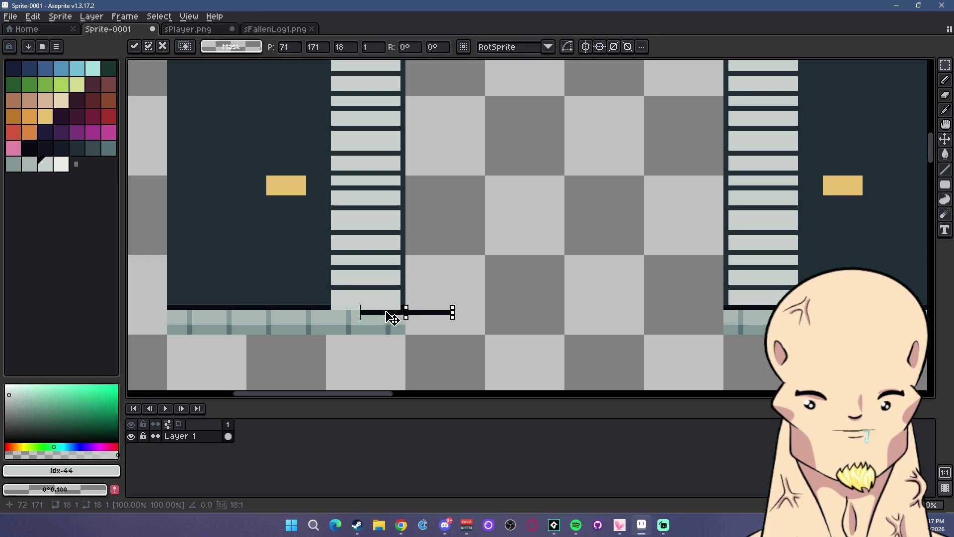
pyautogui.click(512, 282)
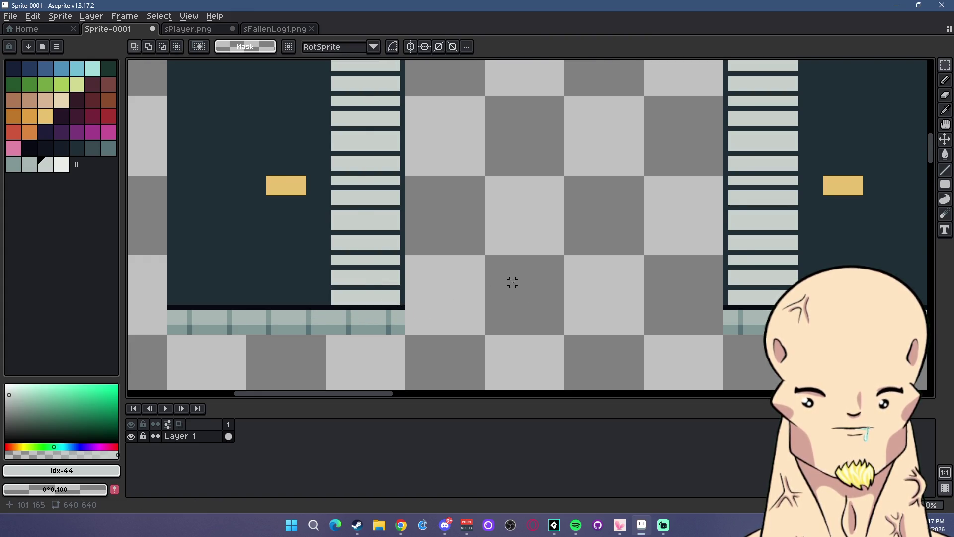
pyautogui.scroll(-3, 507, 251)
pyautogui.scroll(1, 506, 243)
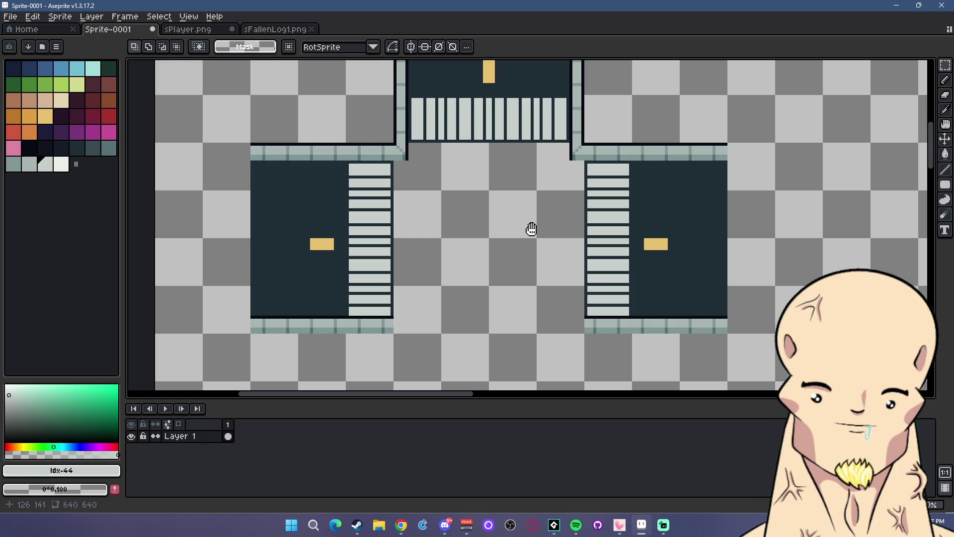
pyautogui.moveTo(573, 239); pyautogui.dragTo(531, 228)
pyautogui.scroll(1, 487, 119)
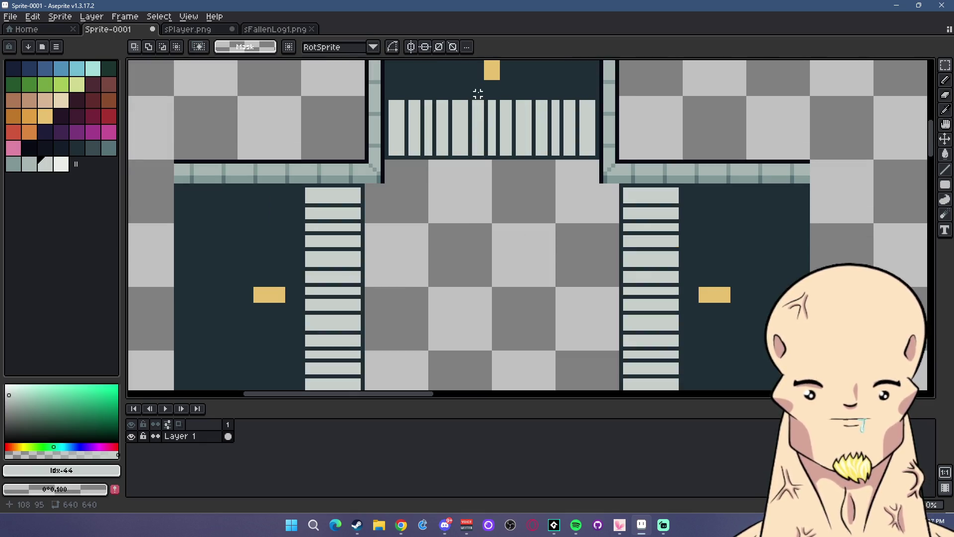
pyautogui.scroll(1, 427, 97)
# - Draw dark street-colour lines along the upper crossing's top and both side crossings' edges
pyautogui.keyDown('alt'); pyautogui.click(400, 94); pyautogui.keyUp('alt')
pyautogui.click(945, 169)
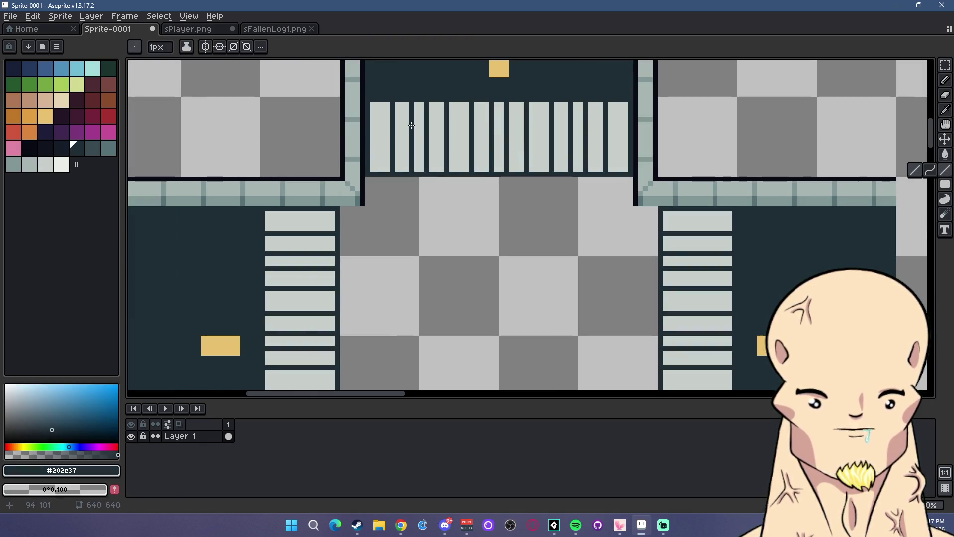
pyautogui.moveTo(368, 106); pyautogui.dragTo(629, 106)
pyautogui.scroll(-1, 628, 161)
pyautogui.scroll(-4, 677, 224)
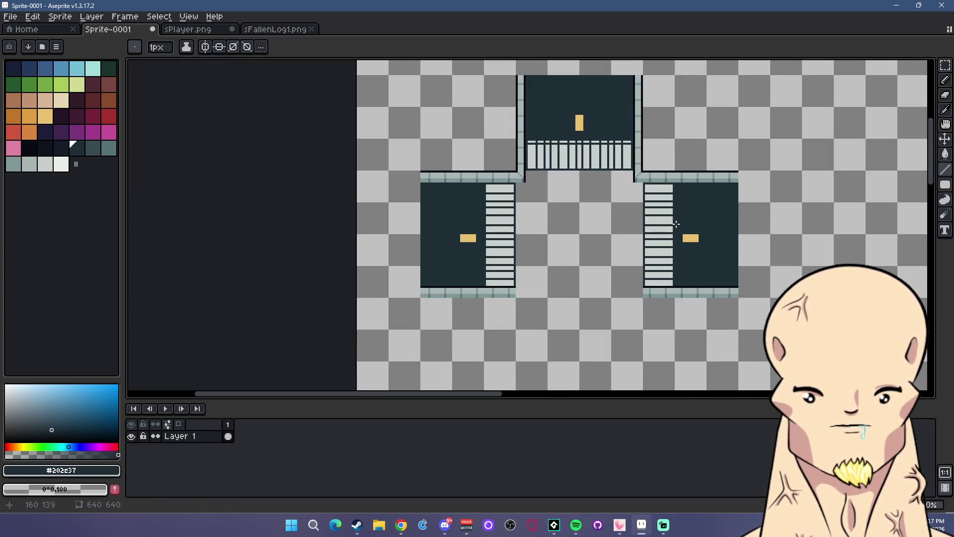
pyautogui.scroll(3, 662, 170)
pyautogui.moveTo(667, 165); pyautogui.dragTo(667, 318)
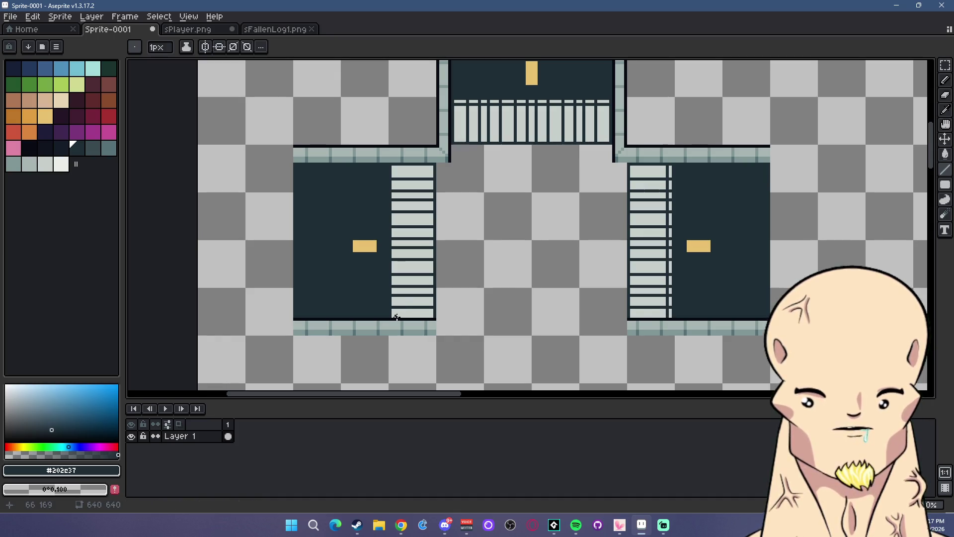
pyautogui.moveTo(396, 298)
pyautogui.mouseDown()
pyautogui.moveTo(394, 166)
pyautogui.moveTo(399, 317)
pyautogui.mouseUp()
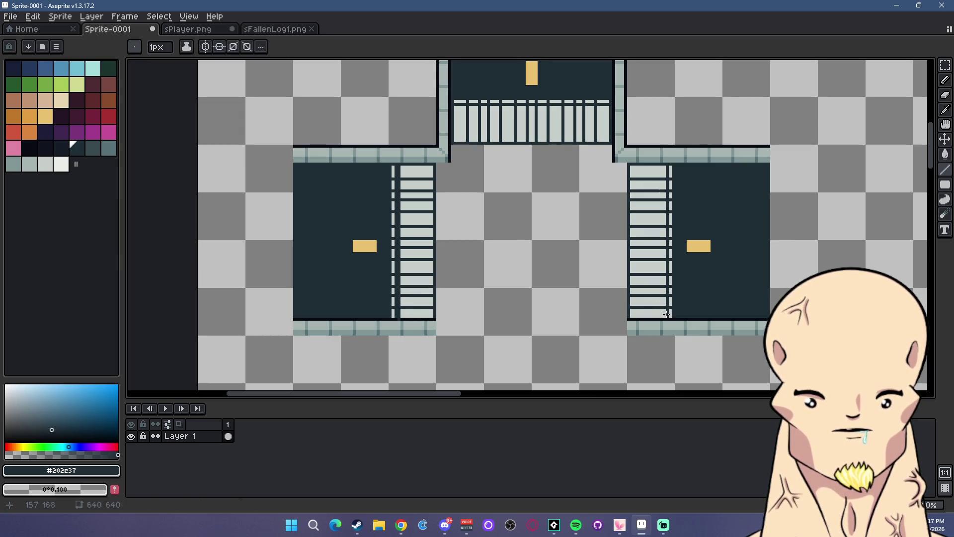
pyautogui.moveTo(664, 291)
pyautogui.mouseDown()
pyautogui.moveTo(666, 314)
pyautogui.moveTo(664, 167)
pyautogui.mouseUp()
# - Join the dashed row above the top crosswalk into one solid light-grey line
pyautogui.moveTo(605, 107); pyautogui.dragTo(479, 104)
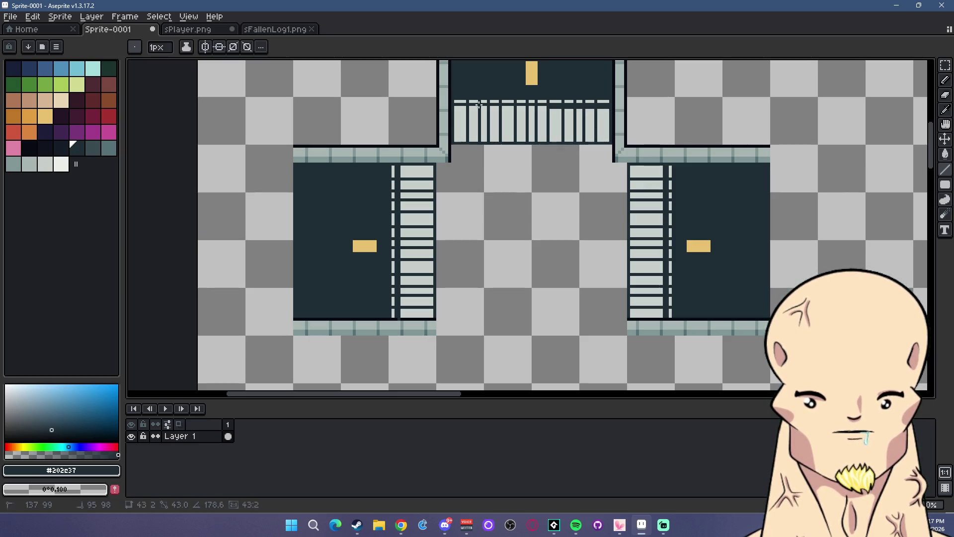
pyautogui.press('alt')
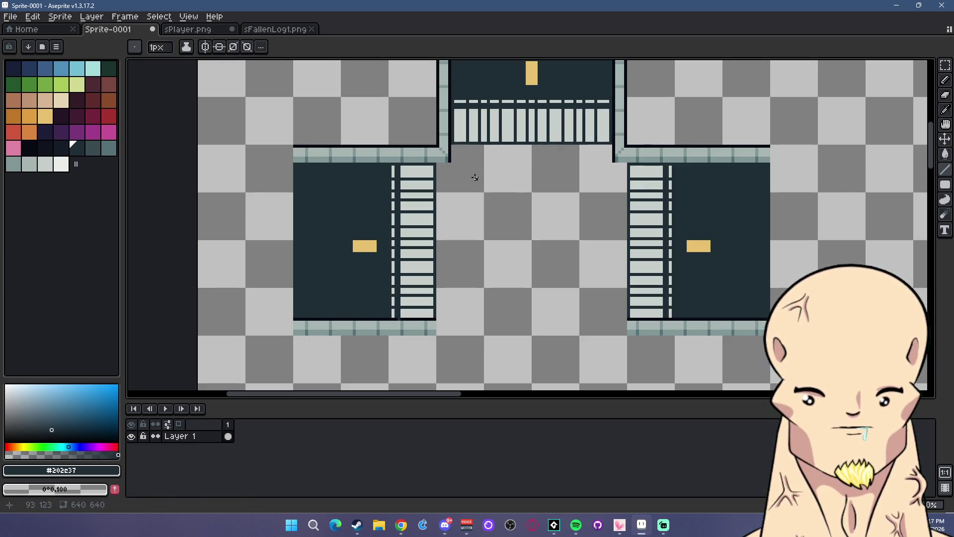
pyautogui.scroll(-1, 590, 97)
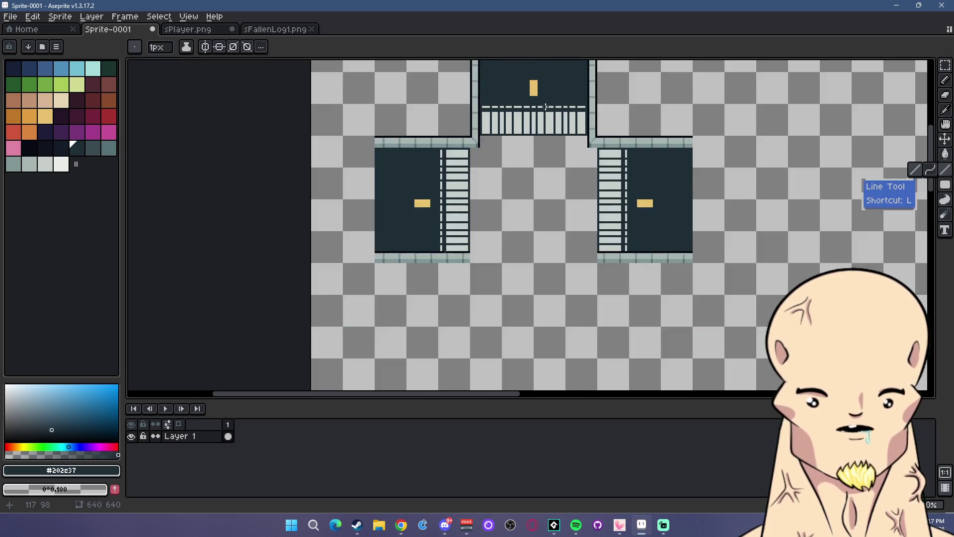
pyautogui.scroll(1, 590, 97)
pyautogui.scroll(1, 602, 134)
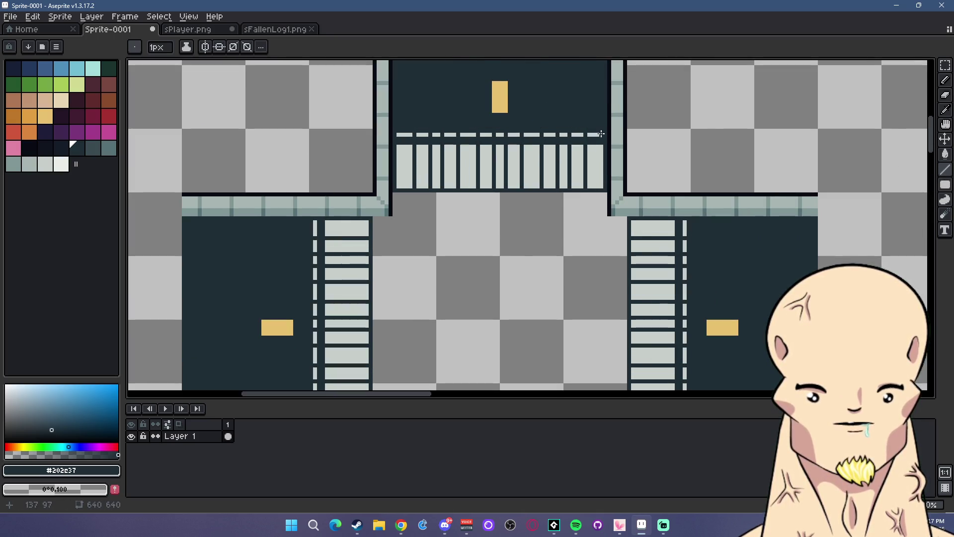
pyautogui.keyDown('alt'); pyautogui.click(600, 134); pyautogui.keyUp('alt')
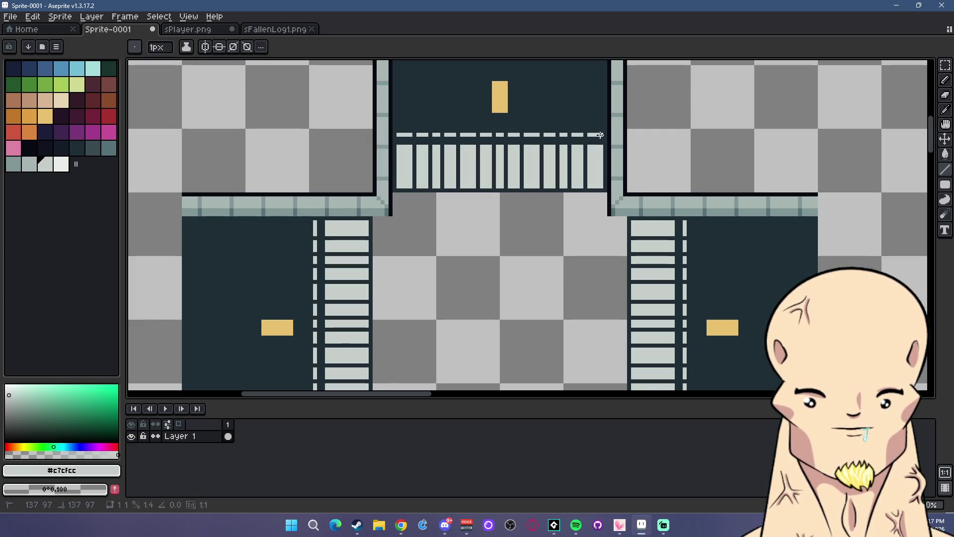
pyautogui.moveTo(600, 135)
pyautogui.mouseDown()
pyautogui.moveTo(397, 135)
pyautogui.moveTo(580, 140)
pyautogui.mouseUp()
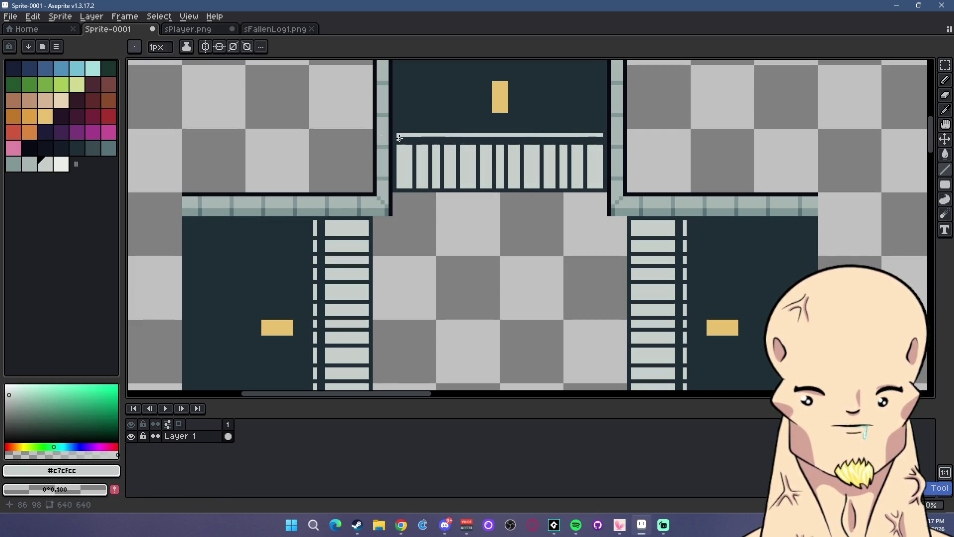
# - Cover the right half of the bar with a dark #202c37 filled rectangle
pyautogui.keyDown('alt'); pyautogui.click(582, 112); pyautogui.keyUp('alt')
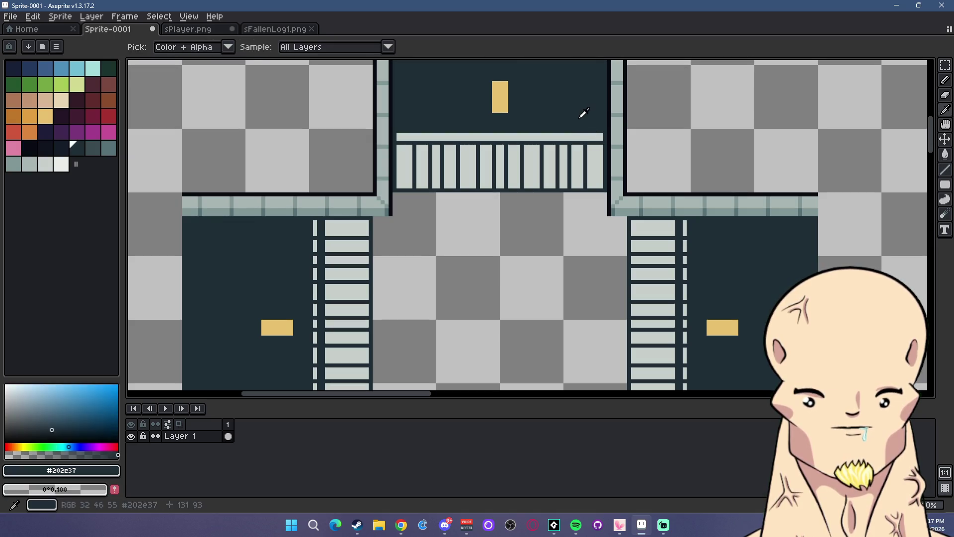
pyautogui.click(944, 184)
pyautogui.moveTo(603, 140); pyautogui.dragTo(490, 132)
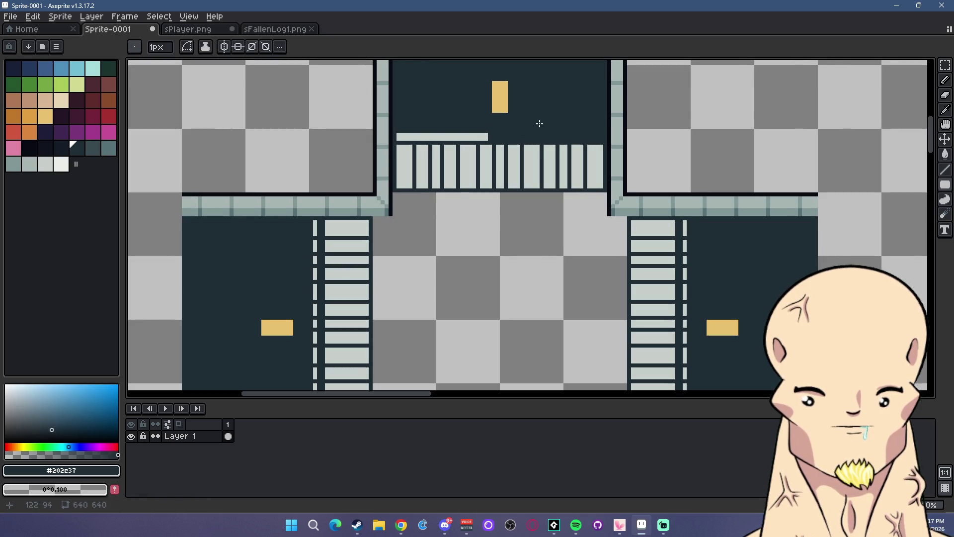
pyautogui.scroll(-3, 517, 119)
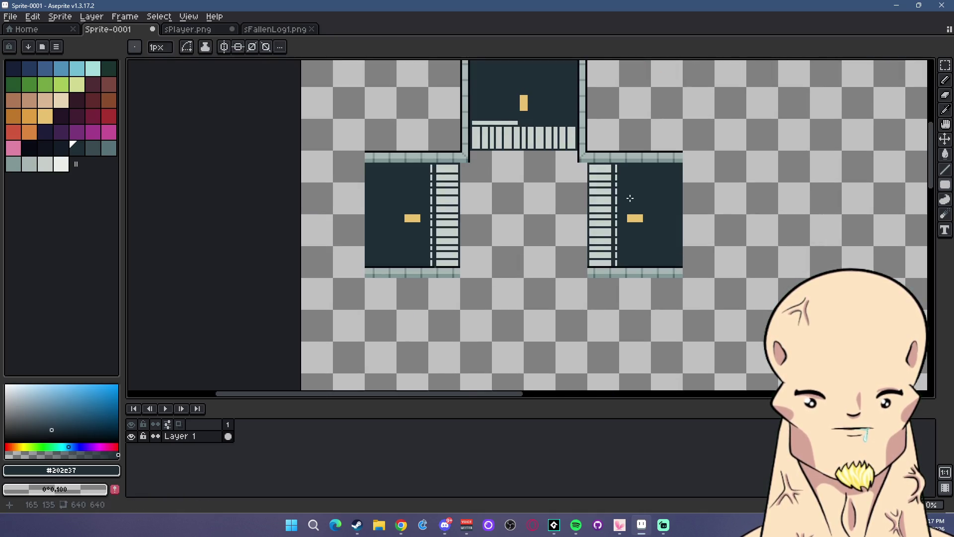
pyautogui.scroll(4, 629, 201)
# - Draw a solid light-grey line beside the right crosswalk
pyautogui.keyDown('alt'); pyautogui.click(598, 224); pyautogui.keyUp('alt')
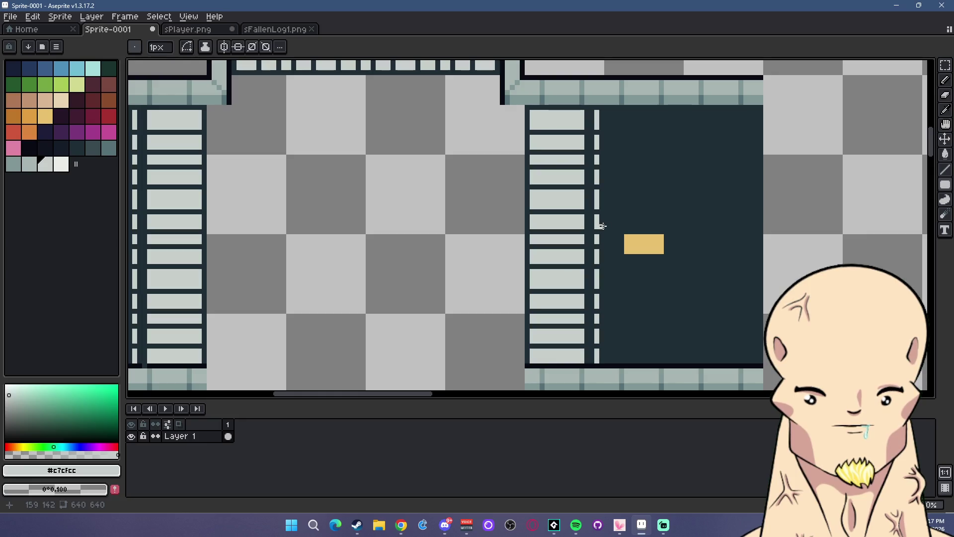
pyautogui.moveTo(599, 127); pyautogui.dragTo(601, 117)
pyautogui.scroll(-2, 603, 141)
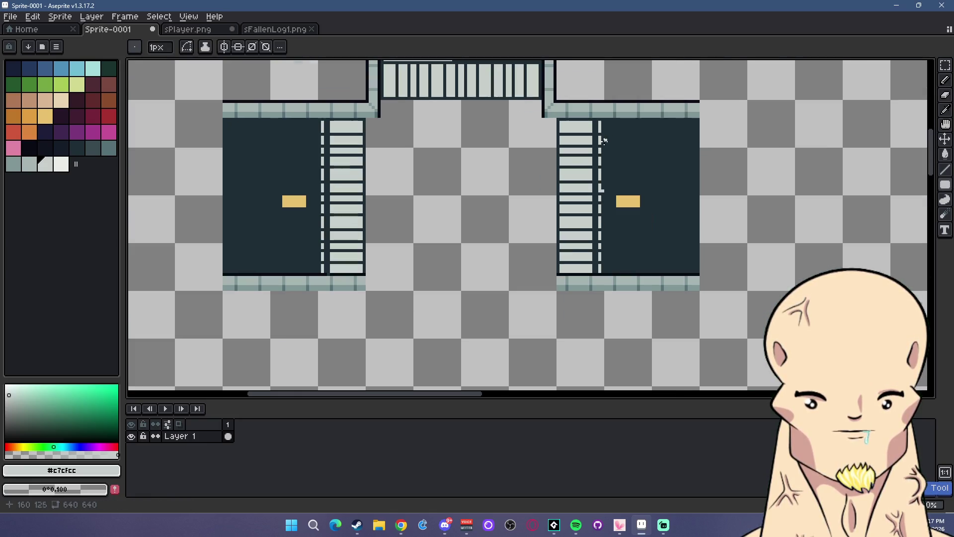
pyautogui.scroll(2, 603, 140)
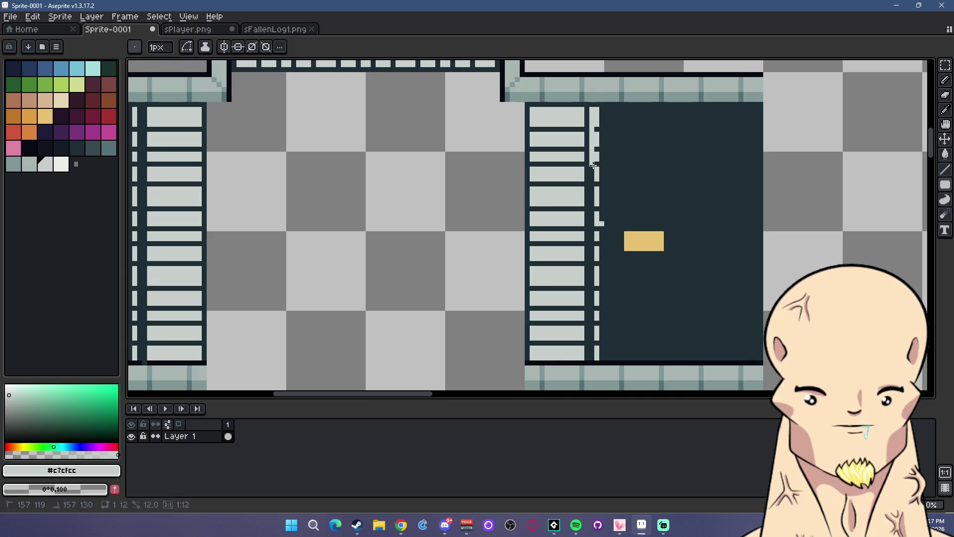
pyautogui.moveTo(593, 165); pyautogui.dragTo(594, 219)
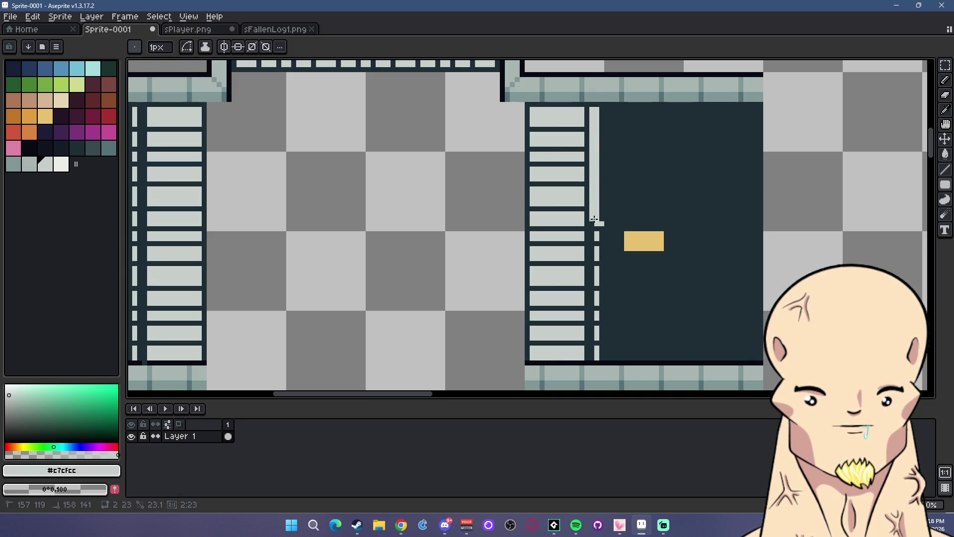
# - Pick the dark street colour and switch to filled rectangles, viewing both side sections
pyautogui.click(946, 124)
pyautogui.click(656, 187)
pyautogui.press('b')
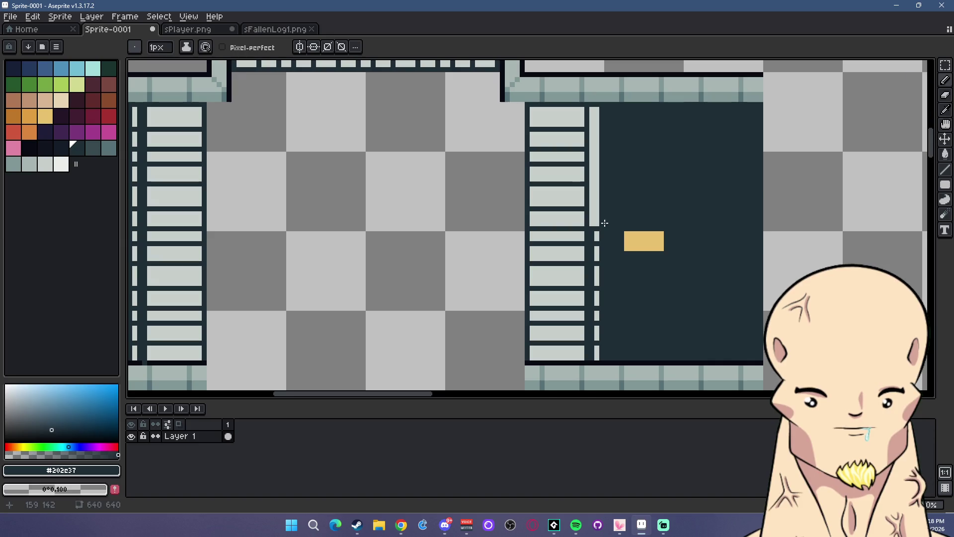
pyautogui.click(947, 187)
pyautogui.scroll(-3, 601, 278)
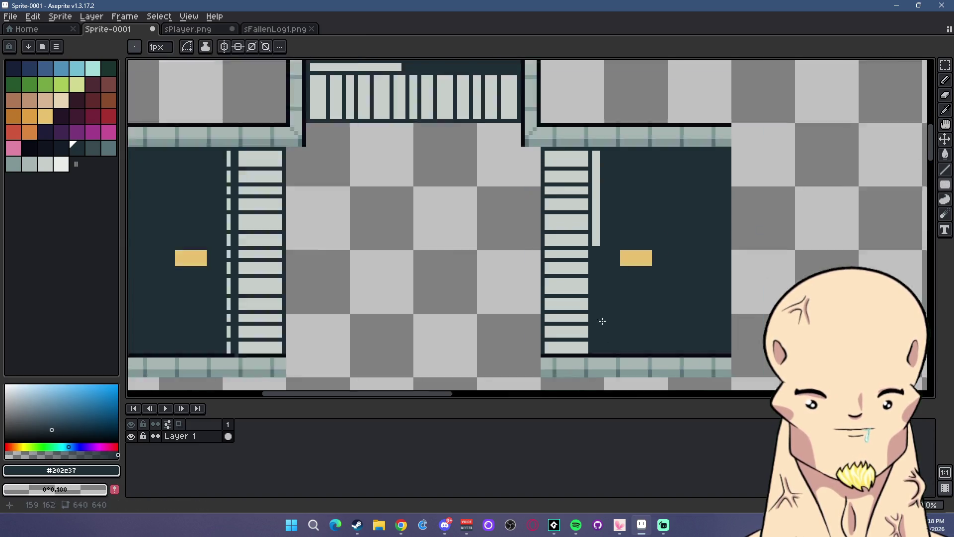
pyautogui.scroll(2, 601, 279)
pyautogui.scroll(-3, 600, 220)
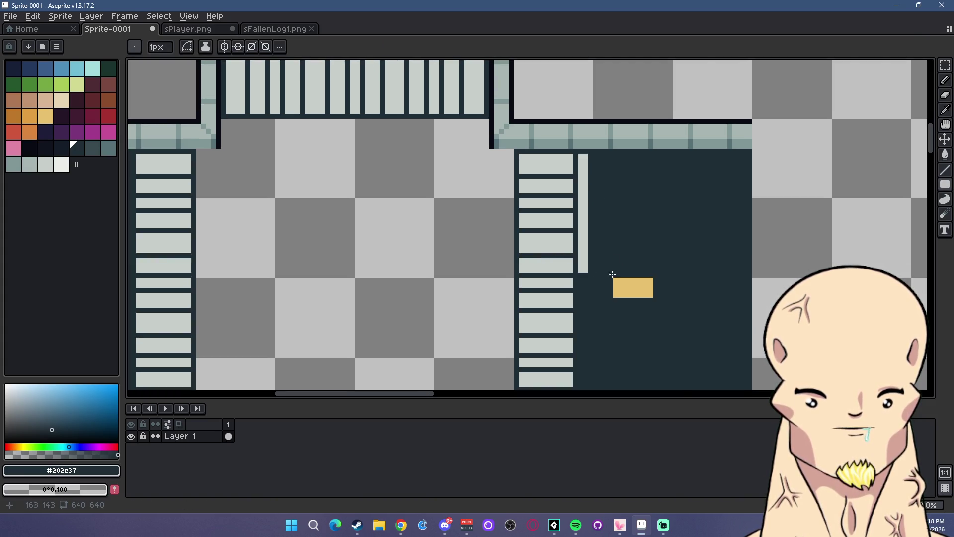
pyautogui.scroll(-2, 481, 196)
pyautogui.scroll(3, 409, 95)
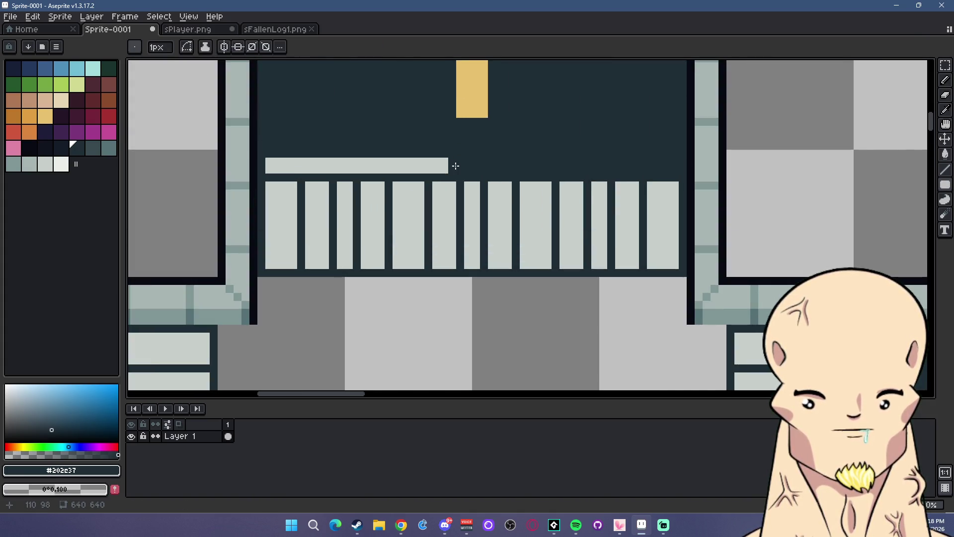
pyautogui.scroll(-4, 456, 135)
pyautogui.moveTo(502, 264); pyautogui.dragTo(632, 213)
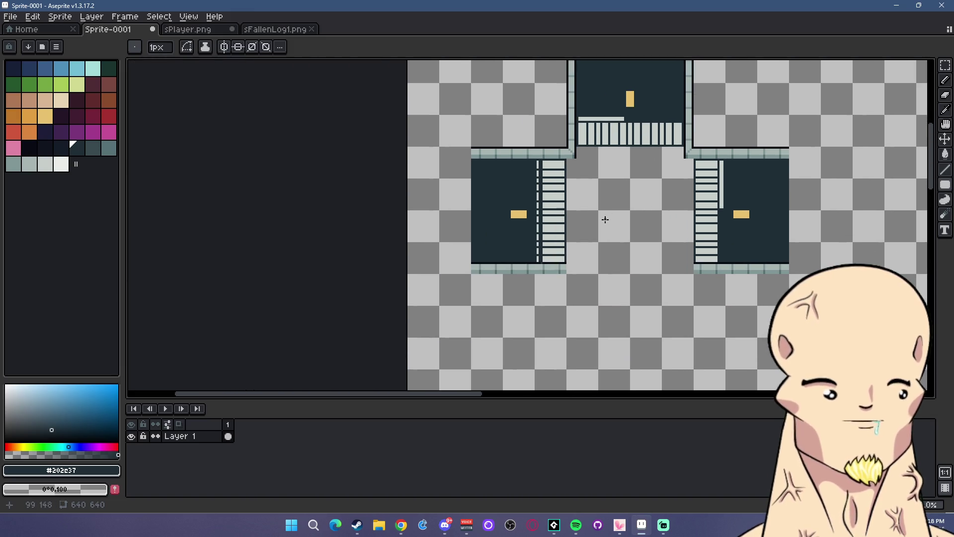
pyautogui.scroll(3, 563, 237)
pyautogui.scroll(-2, 533, 217)
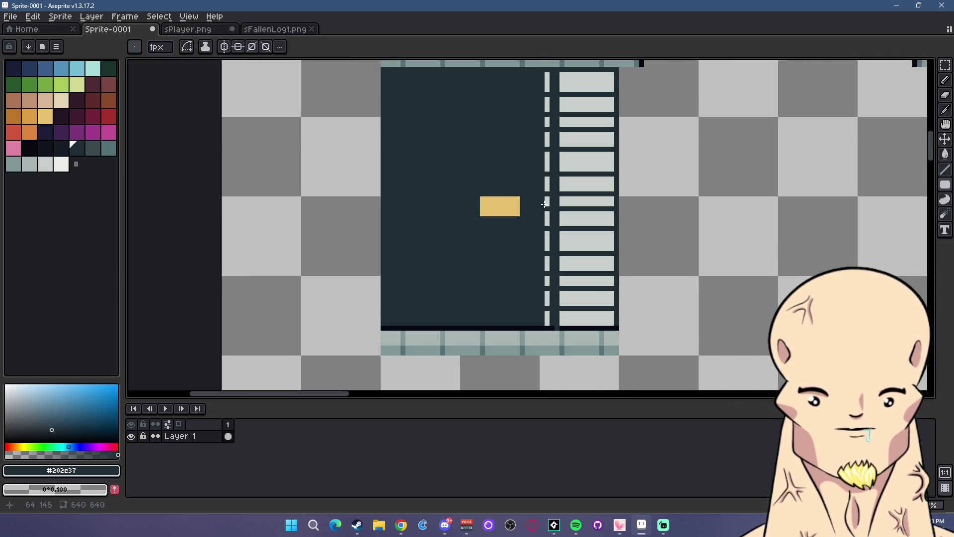
pyautogui.scroll(1, 572, 177)
# - Turn the left section's dashed line into a solid light-grey line
pyautogui.keyDown('alt'); pyautogui.click(571, 177); pyautogui.keyUp('alt')
pyautogui.scroll(-1, 572, 177)
pyautogui.scroll(-1, 552, 87)
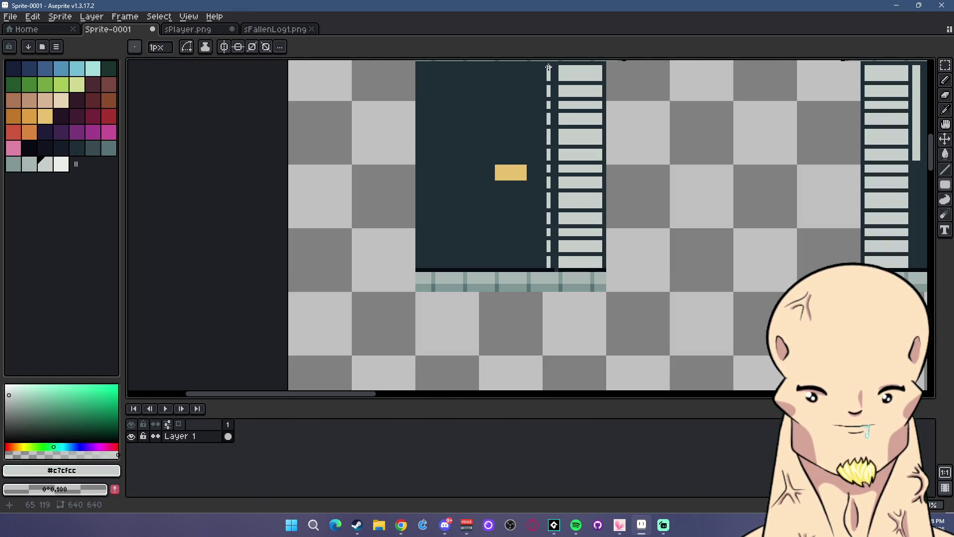
pyautogui.moveTo(549, 67); pyautogui.dragTo(549, 268)
# - Paint dark #202e37 over the upper part of the left section's line
pyautogui.keyDown('alt'); pyautogui.click(557, 269); pyautogui.keyUp('alt')
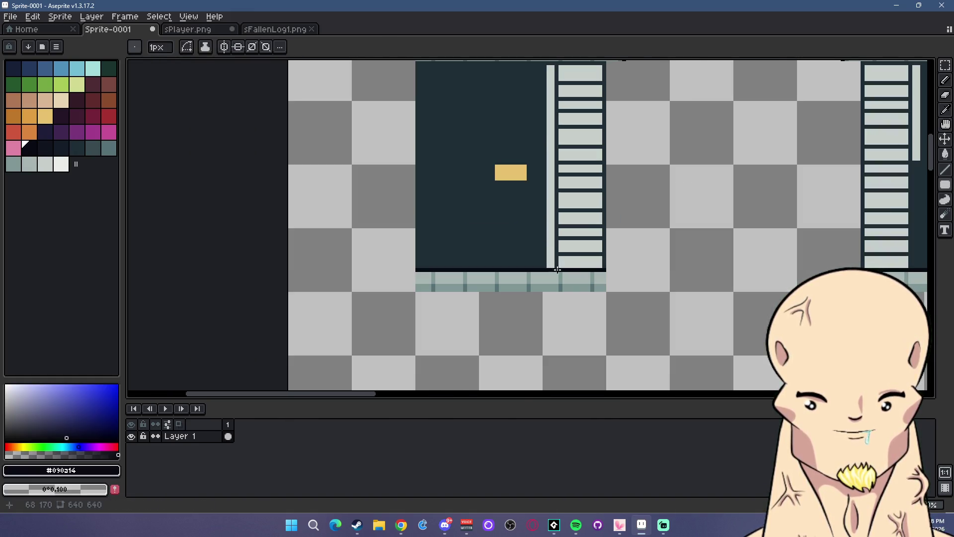
pyautogui.keyDown('alt'); pyautogui.click(568, 247); pyautogui.keyUp('alt')
pyautogui.scroll(-1, 558, 176)
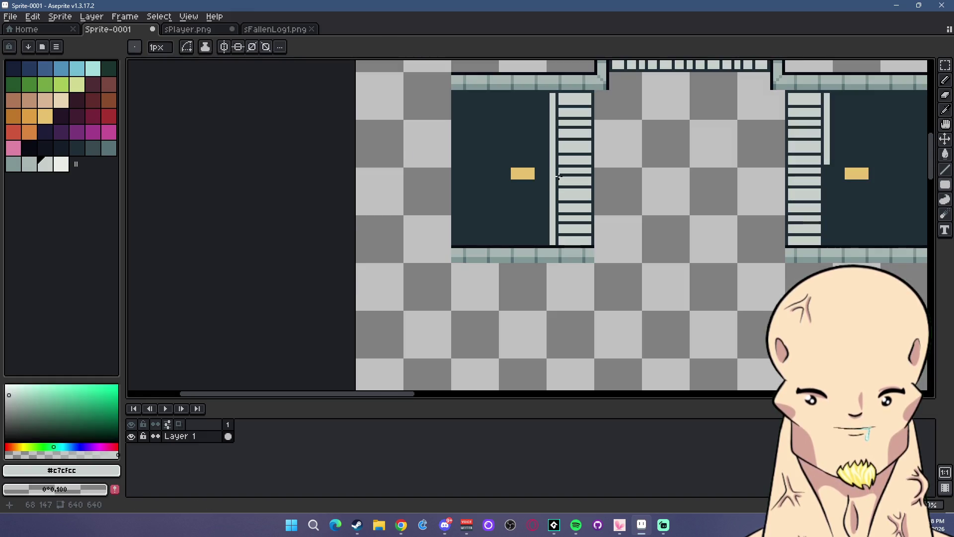
pyautogui.scroll(1, 558, 176)
pyautogui.scroll(-1, 555, 164)
pyautogui.scroll(1, 553, 155)
pyautogui.keyDown('alt'); pyautogui.click(549, 74); pyautogui.keyUp('alt')
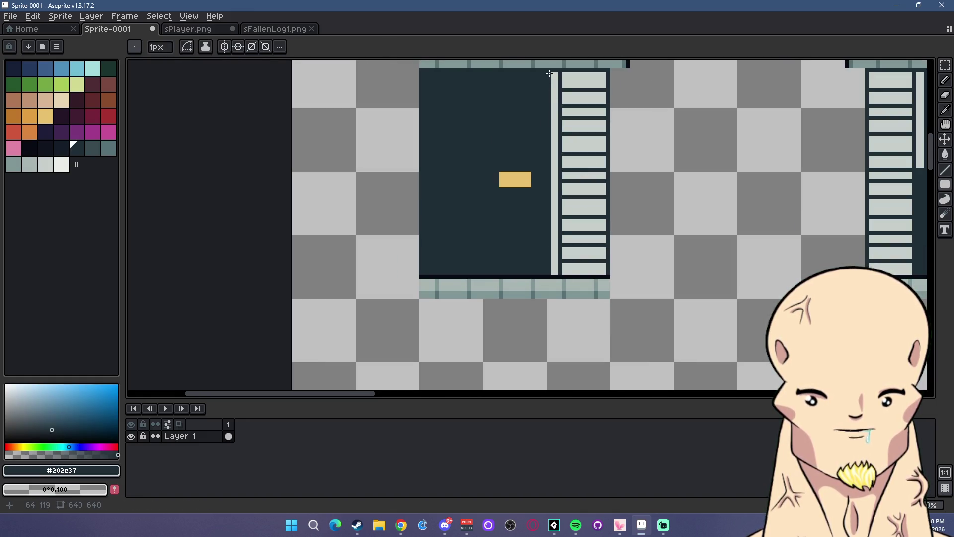
pyautogui.moveTo(549, 74); pyautogui.dragTo(555, 192)
pyautogui.scroll(-2, 564, 185)
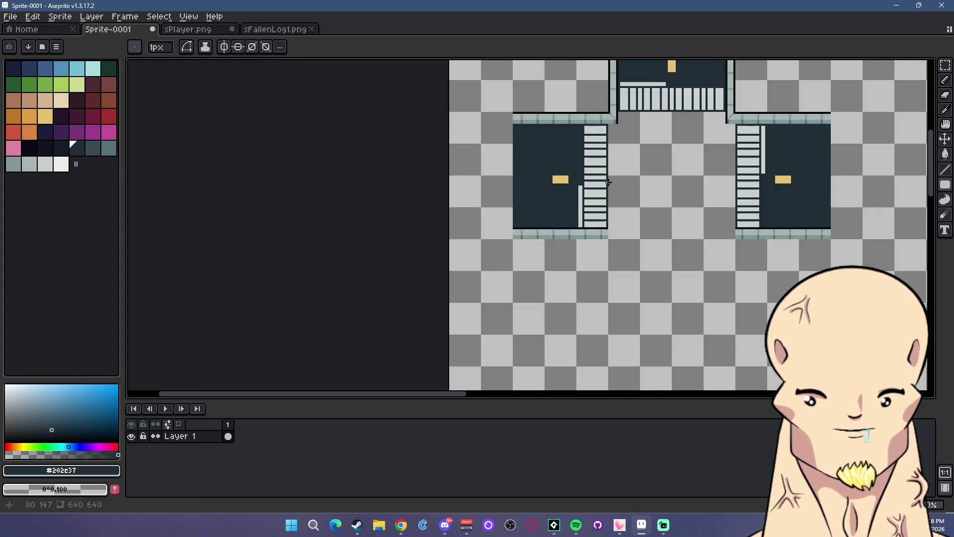
pyautogui.scroll(-1, 623, 156)
pyautogui.scroll(1, 623, 155)
pyautogui.moveTo(670, 223); pyautogui.dragTo(588, 228)
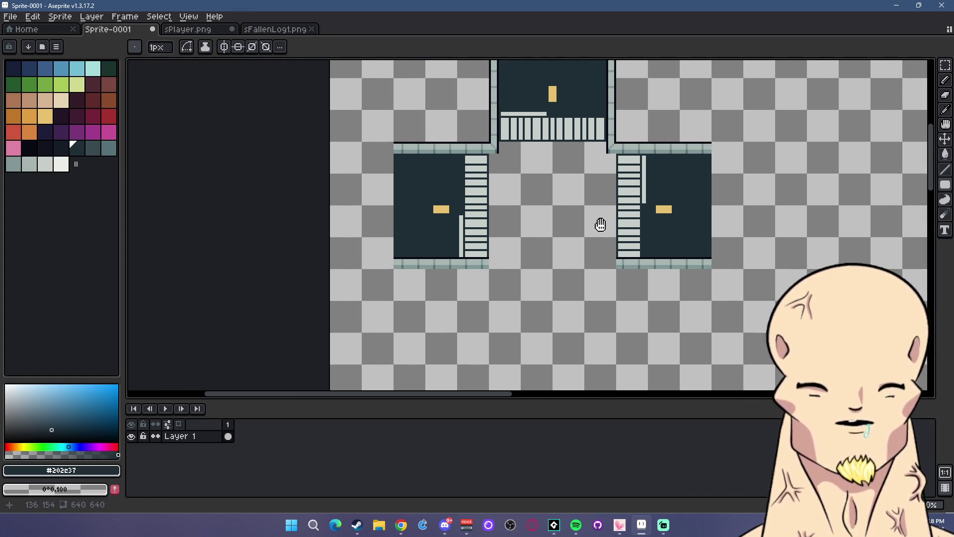
pyautogui.moveTo(613, 149); pyautogui.dragTo(598, 214)
# - Select the top street section, flip it vertically and commit the copy below the side sections
pyautogui.press('m')
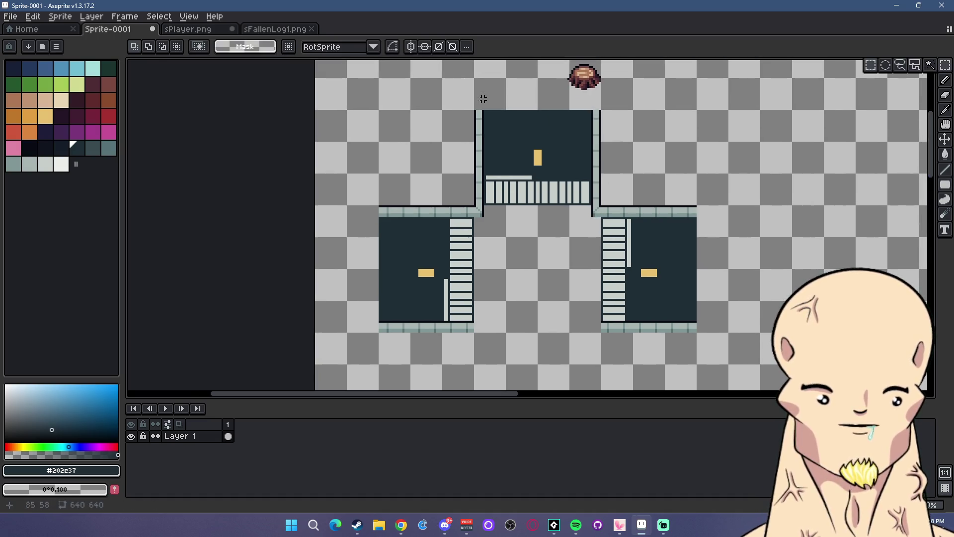
pyautogui.moveTo(439, 99); pyautogui.dragTo(624, 202)
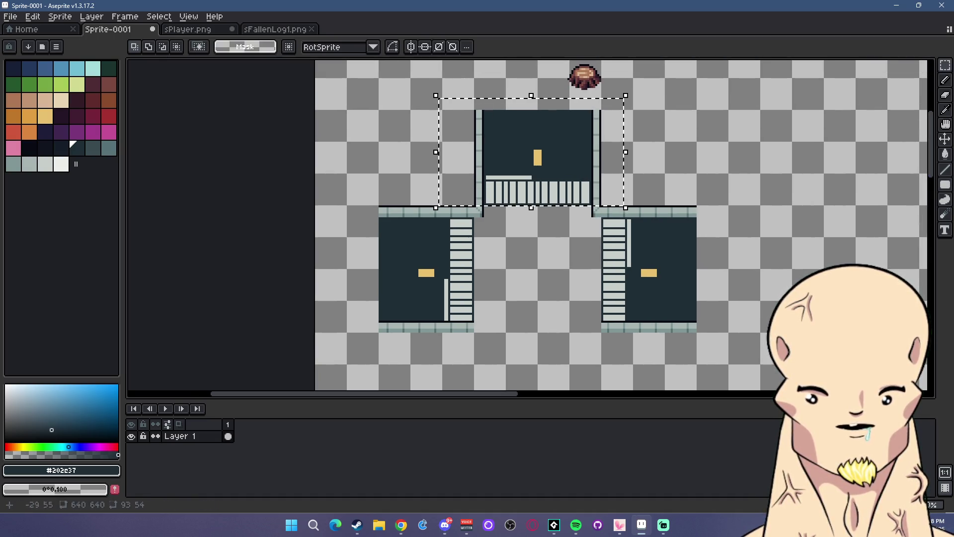
pyautogui.click(33, 16)
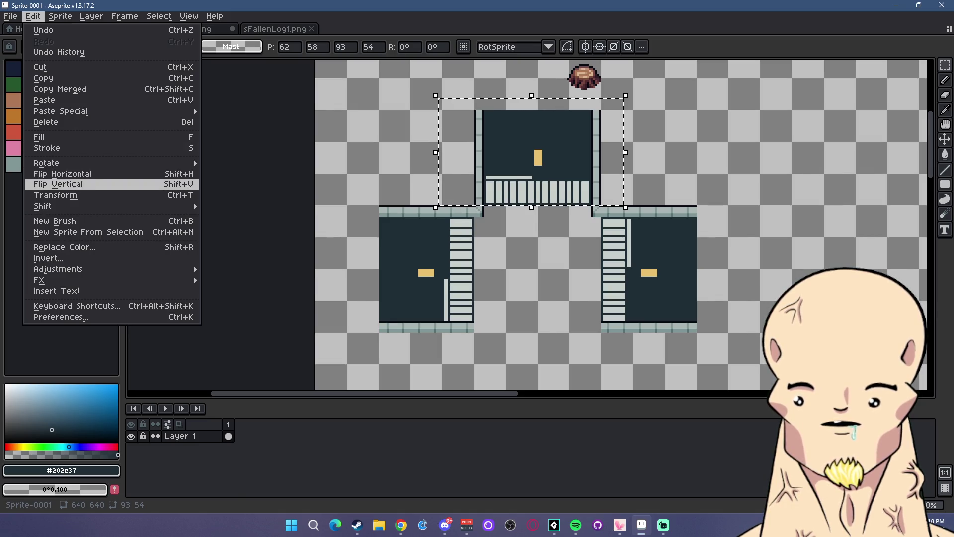
pyautogui.click(94, 195)
pyautogui.scroll(-1, 541, 206)
pyautogui.scroll(1, 581, 286)
pyautogui.scroll(-1, 581, 286)
pyautogui.scroll(1, 580, 286)
pyautogui.hotkey('shift', 'v')
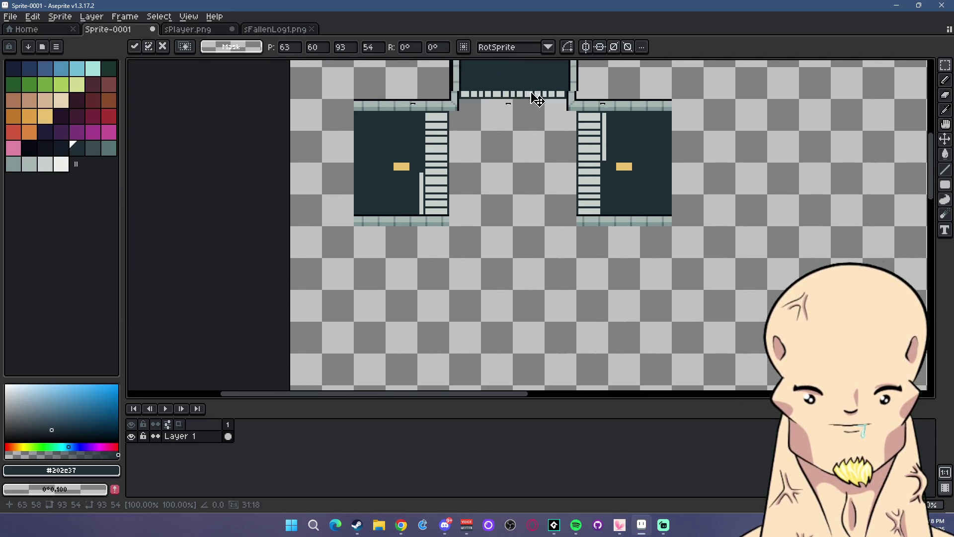
pyautogui.moveTo(534, 84); pyautogui.dragTo(534, 328)
pyautogui.press('Return')
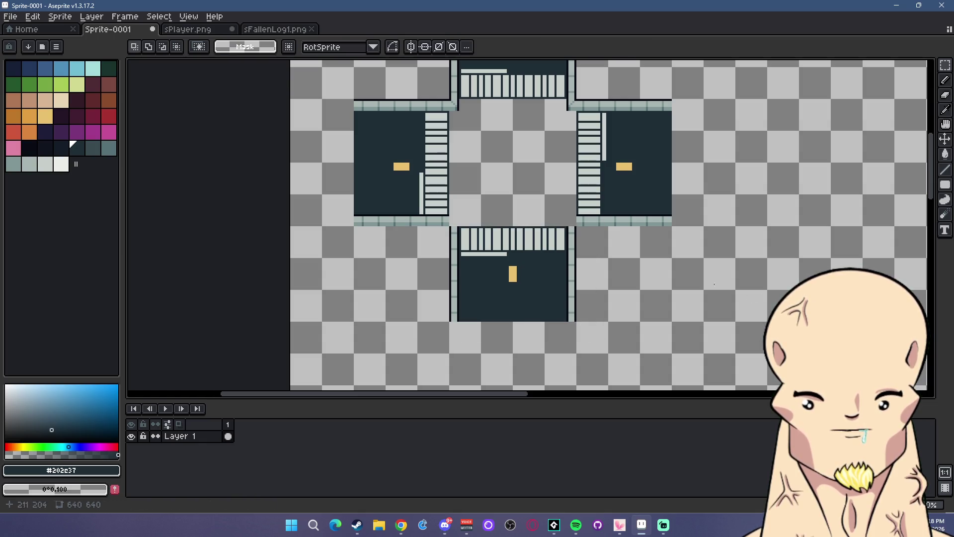
pyautogui.scroll(3, 610, 199)
pyautogui.keyDown('alt'); pyautogui.click(627, 195); pyautogui.keyUp('alt')
# - Draw dark outline lines along the sidewalk edge and down the curb wall
pyautogui.click(945, 169)
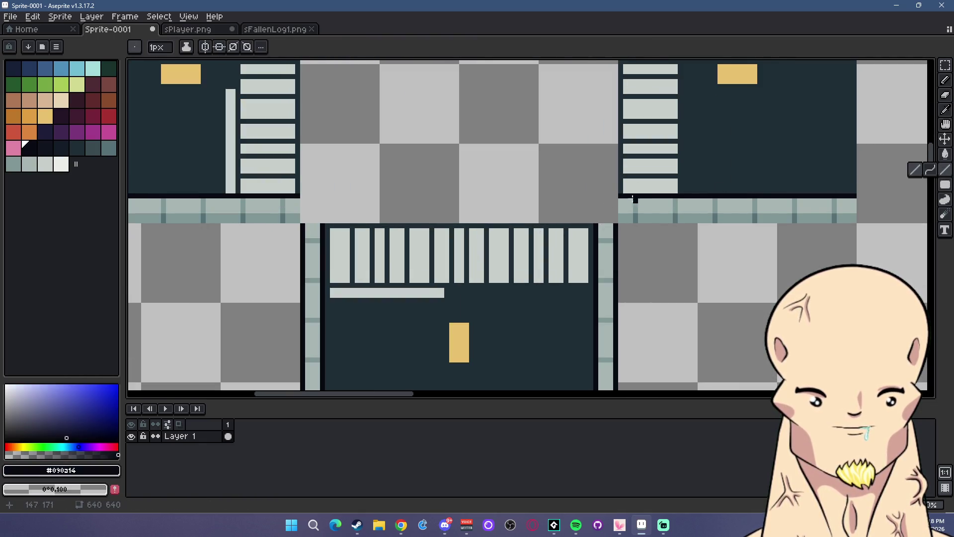
pyautogui.moveTo(617, 196); pyautogui.dragTo(596, 196)
pyautogui.moveTo(596, 196); pyautogui.dragTo(597, 201)
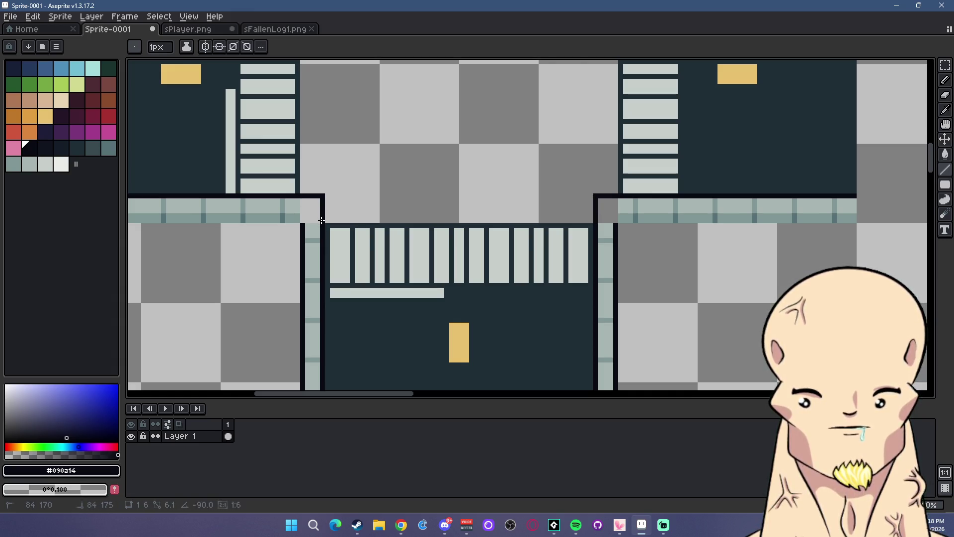
pyautogui.moveTo(304, 218); pyautogui.dragTo(302, 214)
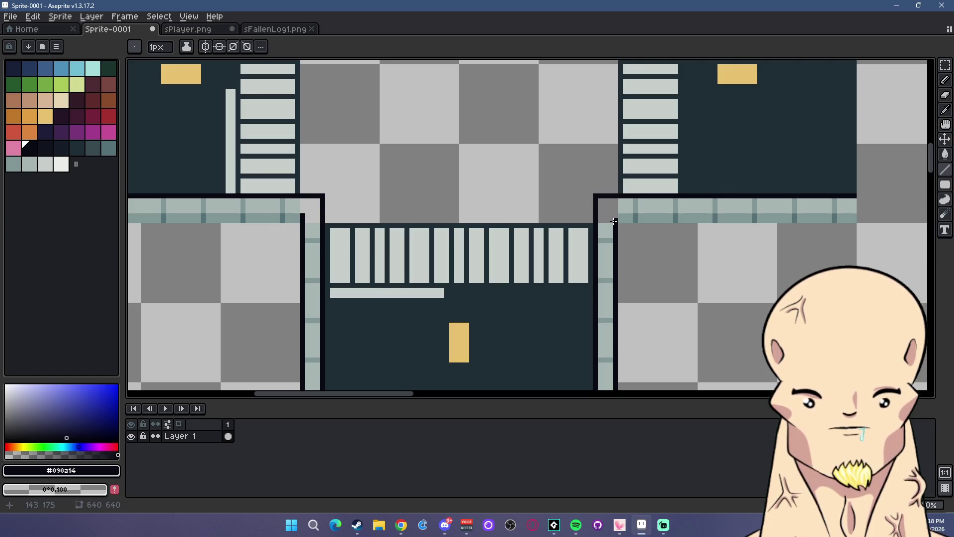
# - Pick the pale teal and limit the fill to contiguous pixels after undoing a stray fill
pyautogui.keyDown('alt'); pyautogui.click(613, 203); pyautogui.keyUp('alt')
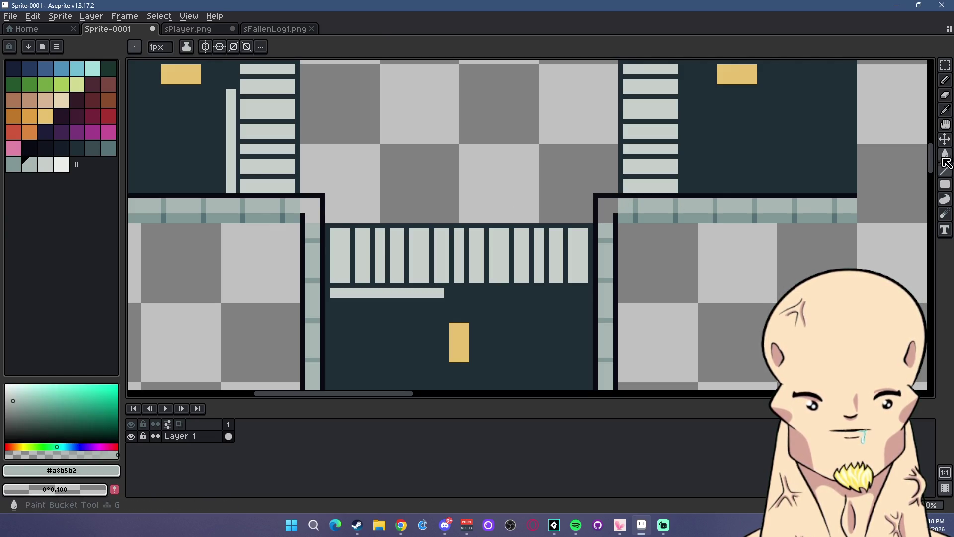
pyautogui.click(944, 158)
pyautogui.click(362, 206)
pyautogui.hotkey('ctrl', 'z')
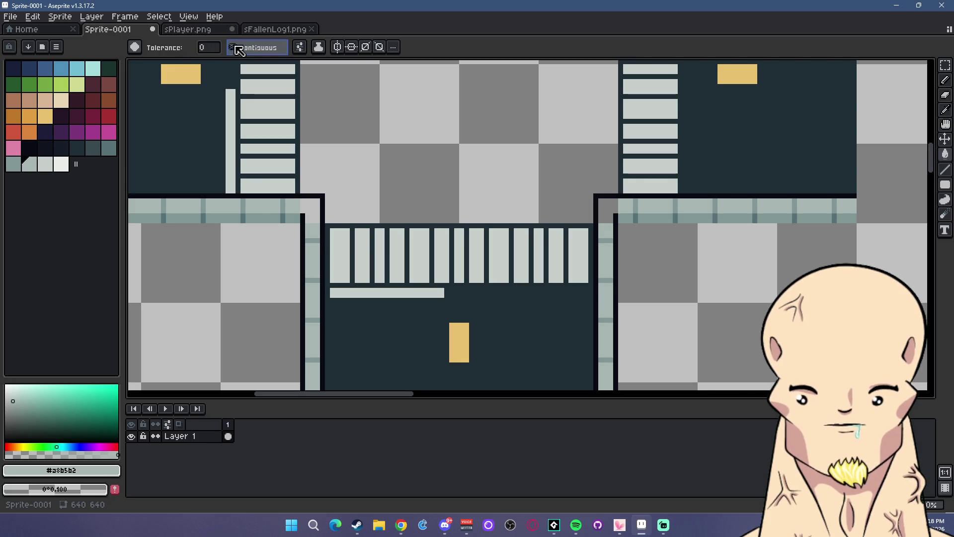
pyautogui.click(236, 46)
# - Take the darker teal #819796 with the Line tool and move to the other sidewalk corner
pyautogui.scroll(1, 606, 206)
pyautogui.keyDown('alt'); pyautogui.click(580, 199); pyautogui.keyUp('alt')
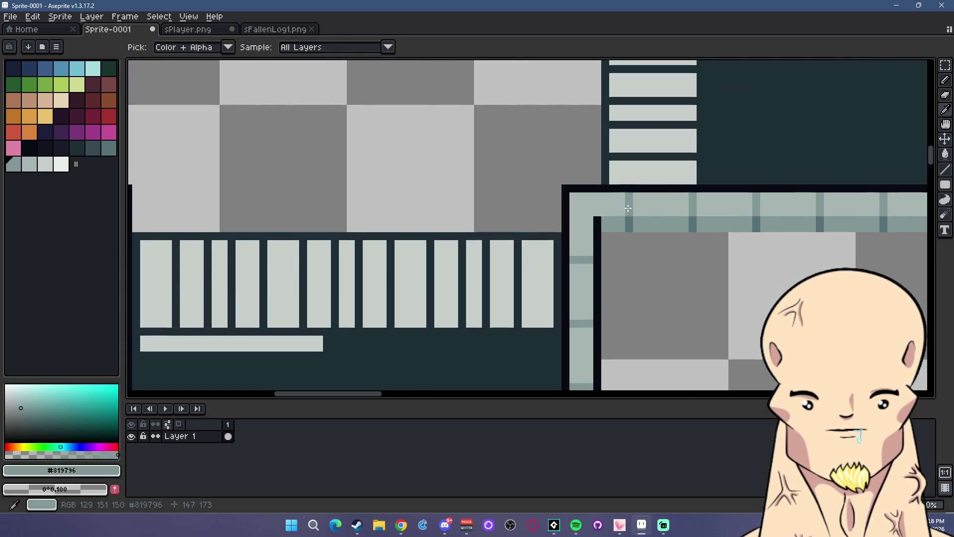
pyautogui.press('l')
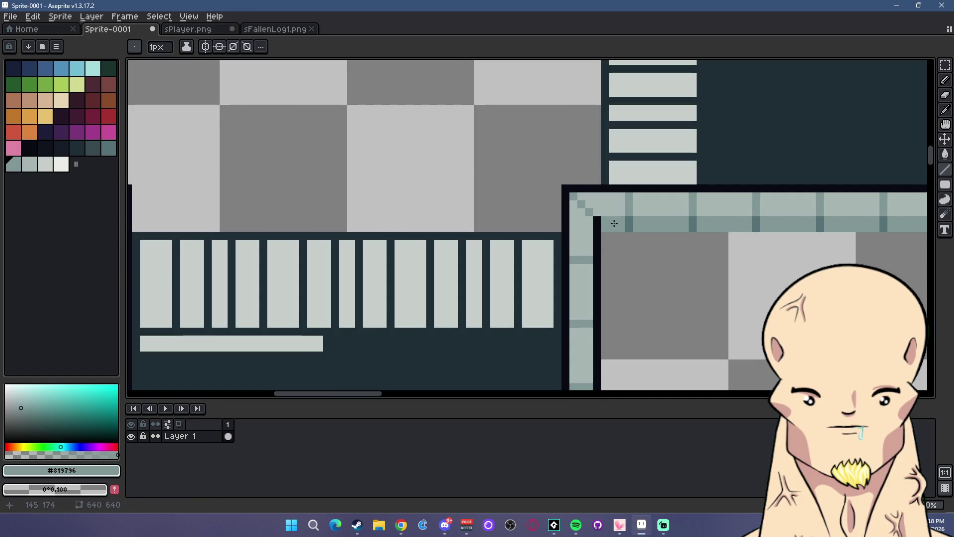
pyautogui.scroll(-2, 243, 202)
pyautogui.moveTo(243, 204); pyautogui.dragTo(376, 195)
pyautogui.scroll(1, 303, 187)
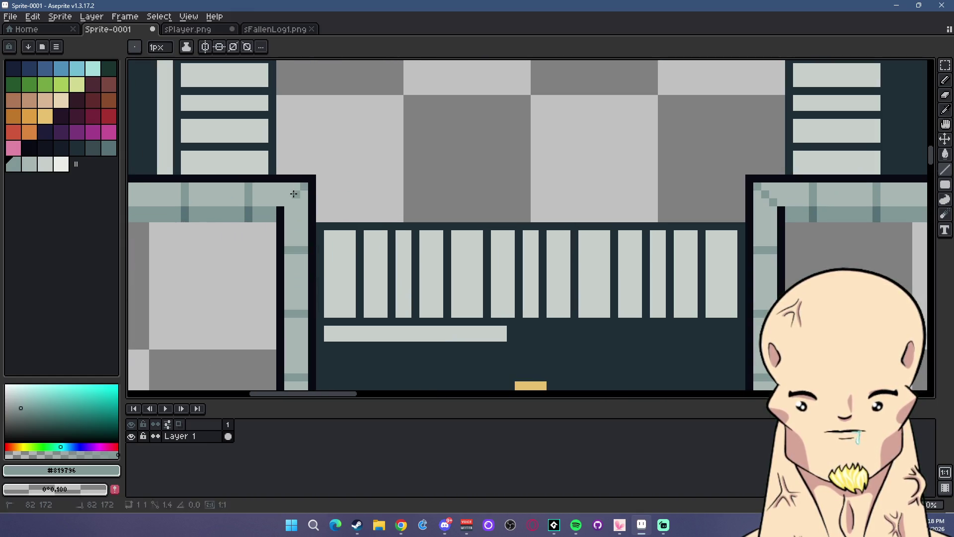
pyautogui.scroll(-3, 380, 211)
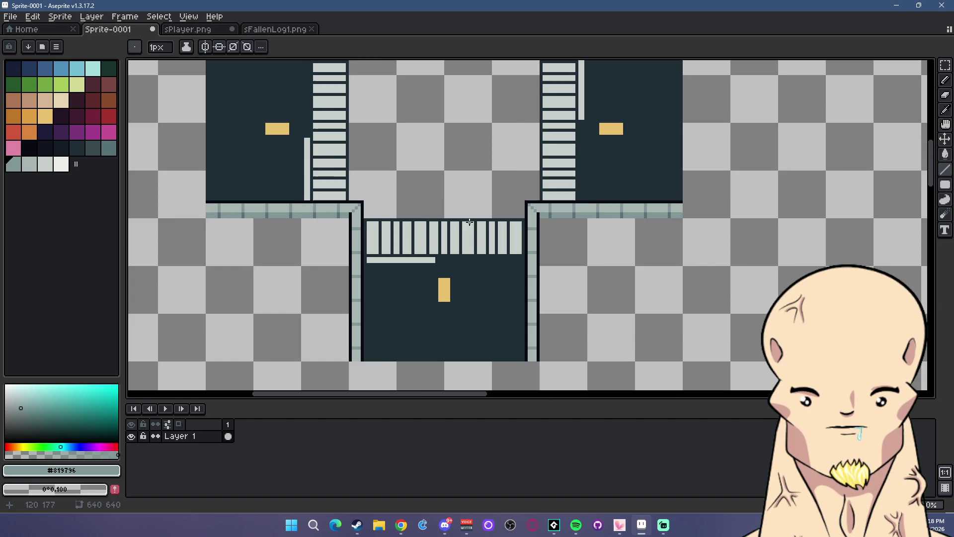
pyautogui.scroll(-2, 470, 223)
pyautogui.scroll(2, 463, 220)
pyautogui.scroll(-1, 434, 208)
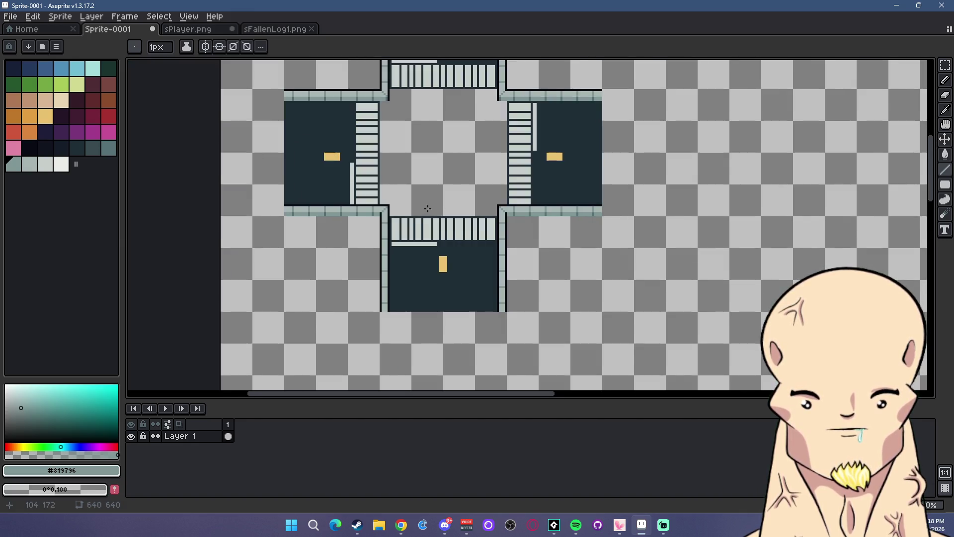
pyautogui.scroll(-1, 622, 234)
pyautogui.scroll(1, 604, 188)
# - Sample the #202e37 street colour and flood-fill the transparent centre of the intersection with it
pyautogui.press('i')
pyautogui.click(605, 187)
pyautogui.press('g')
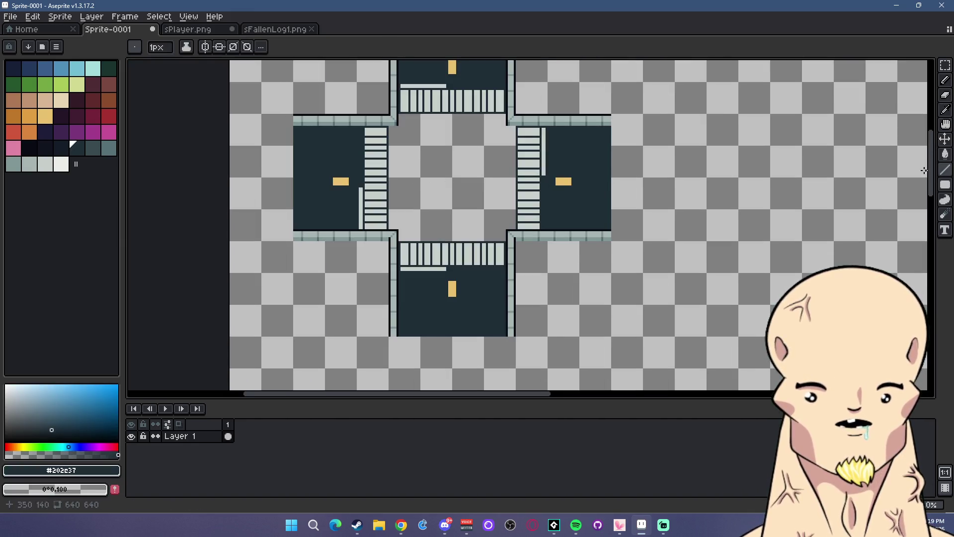
pyautogui.click(475, 170)
pyautogui.scroll(-4, 410, 176)
pyautogui.scroll(3, 410, 176)
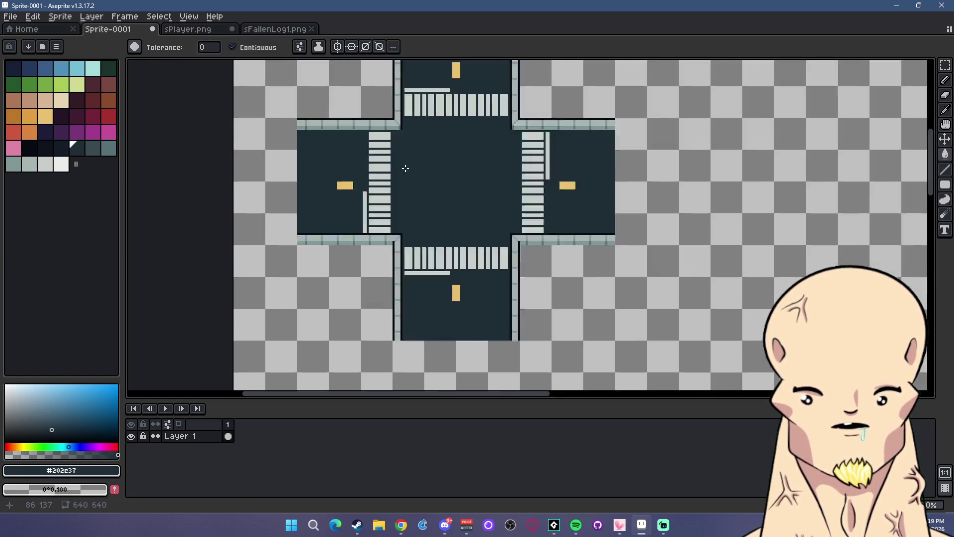
pyautogui.scroll(3, 447, 166)
pyautogui.scroll(-1, 514, 171)
pyautogui.scroll(-4, 522, 214)
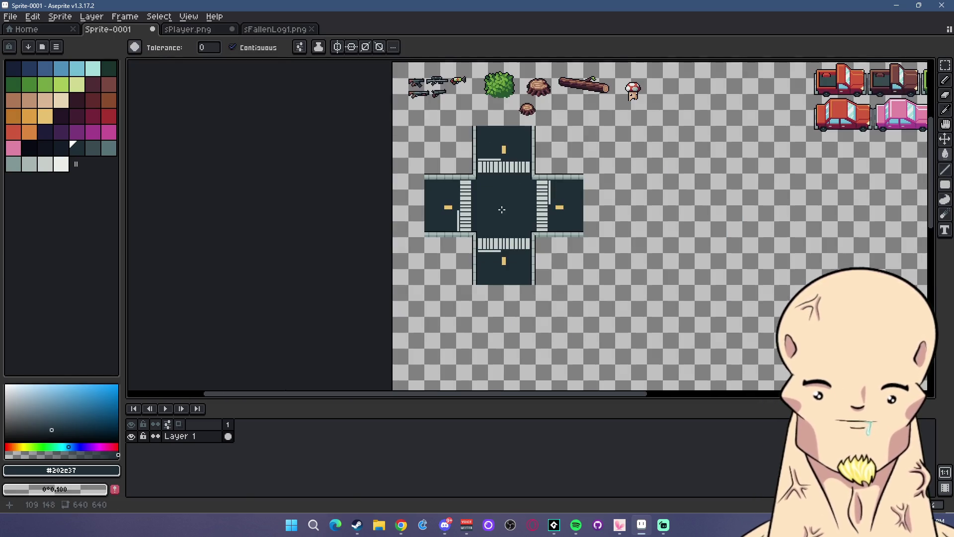
pyautogui.scroll(-1, 516, 212)
pyautogui.scroll(1, 517, 212)
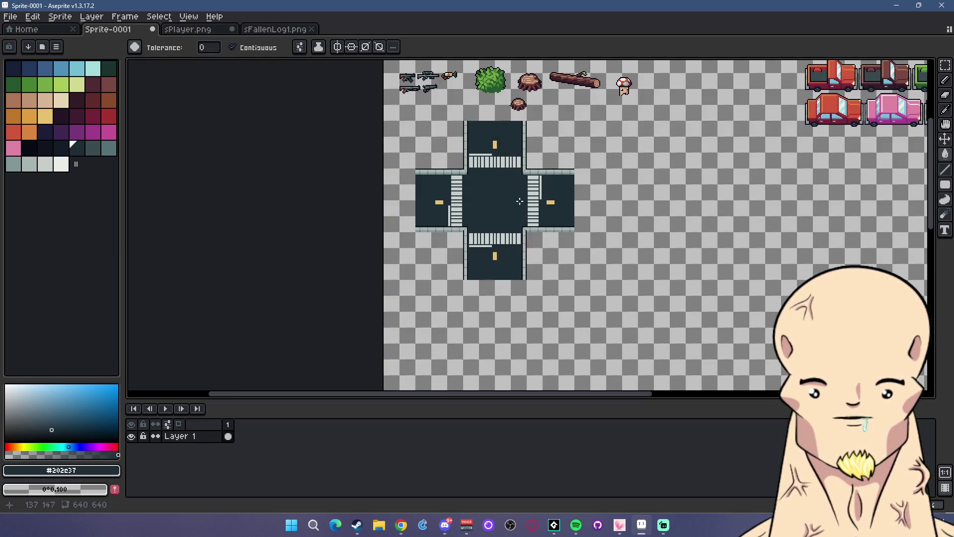
pyautogui.scroll(2, 520, 192)
pyautogui.scroll(1, 608, 195)
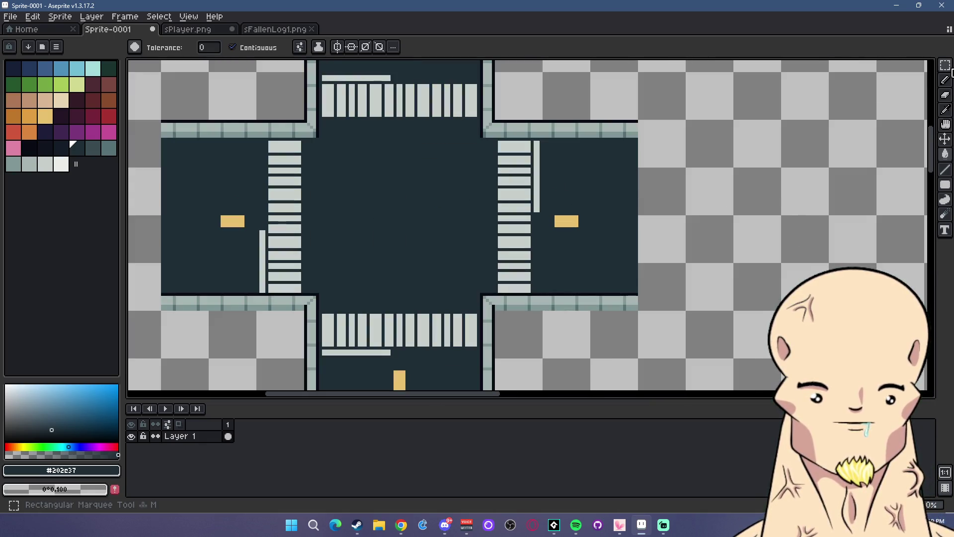
# - Copy the right road arm to a new straight road piece right of the crossroads
pyautogui.press('m')
pyautogui.scroll(1, 571, 129)
pyautogui.moveTo(529, 111); pyautogui.dragTo(592, 391)
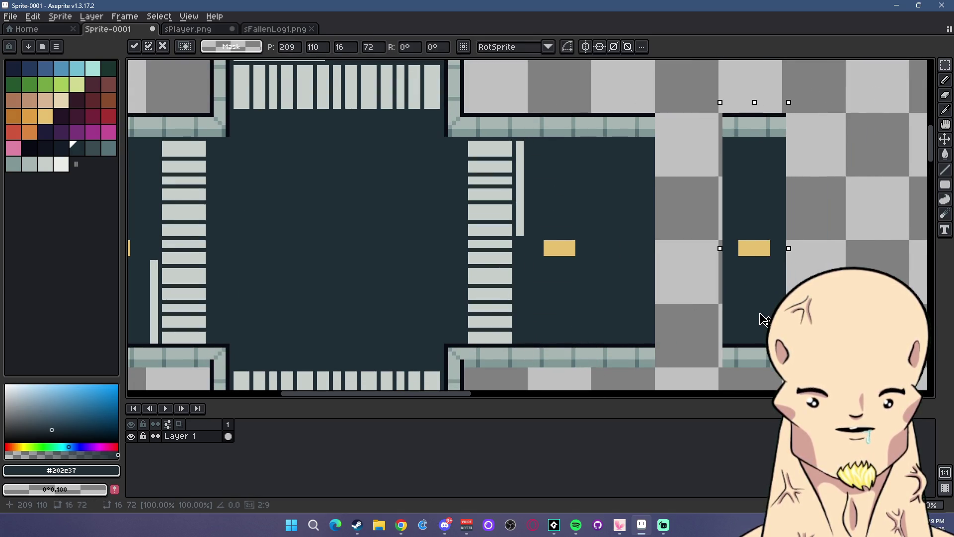
pyautogui.moveTo(571, 321)
pyautogui.mouseDown()
pyautogui.moveTo(825, 320)
pyautogui.moveTo(540, 287)
pyautogui.moveTo(632, 290)
pyautogui.mouseUp()
pyautogui.scroll(-1, 795, 320)
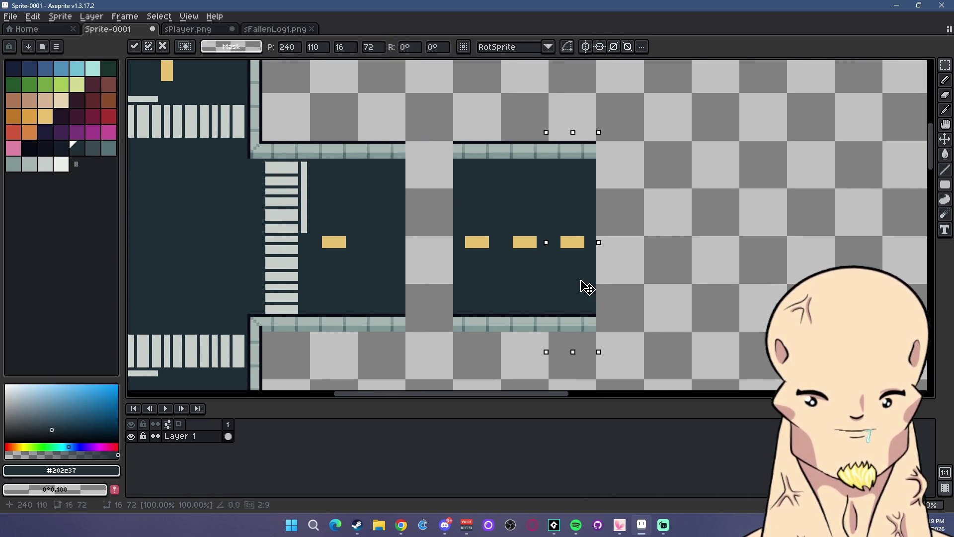
pyautogui.click(703, 283)
# - Select the whole copied straight road piece
pyautogui.scroll(-5, 703, 283)
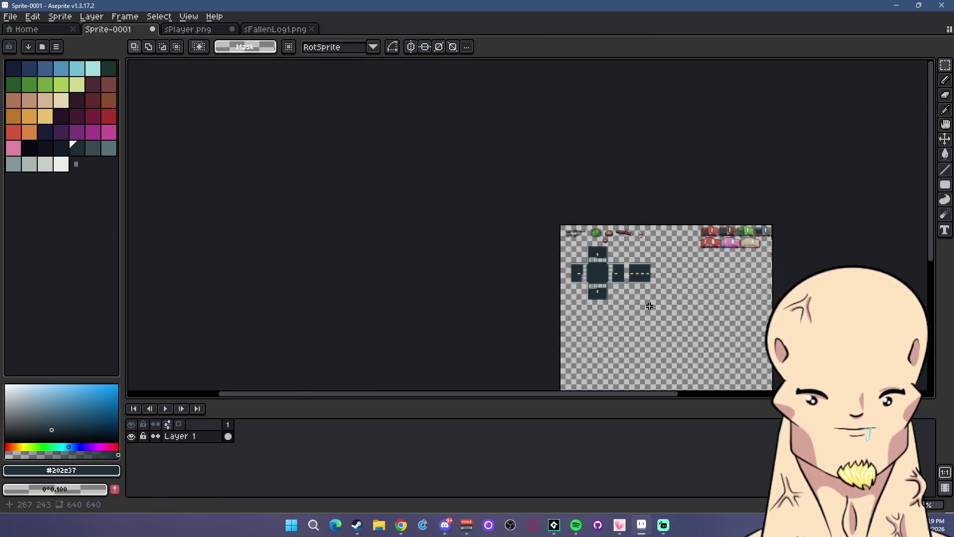
pyautogui.scroll(1, 651, 304)
pyautogui.scroll(2, 700, 301)
pyautogui.moveTo(701, 301); pyautogui.dragTo(543, 128)
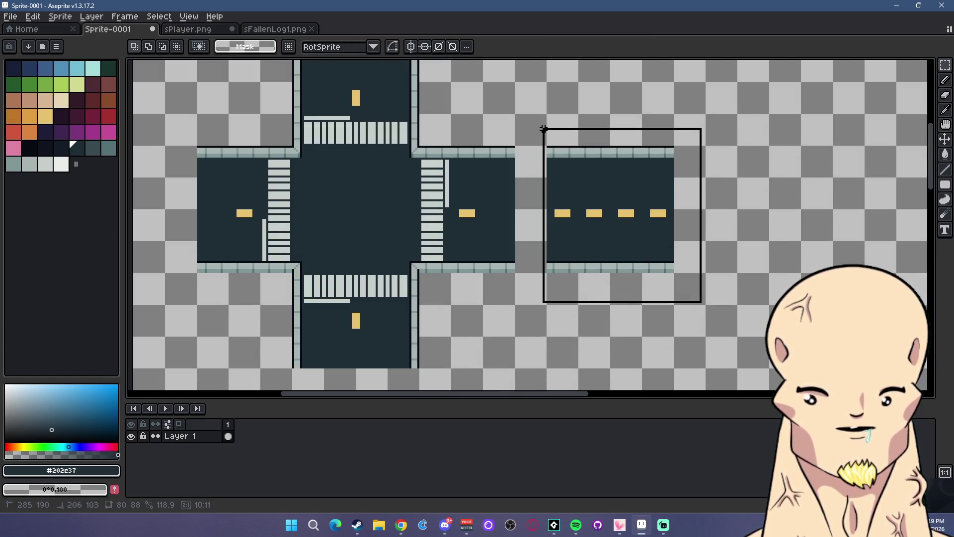
# - Delete the selected straight road piece from the canvas
pyautogui.press('Delete')
pyautogui.scroll(-2, 587, 220)
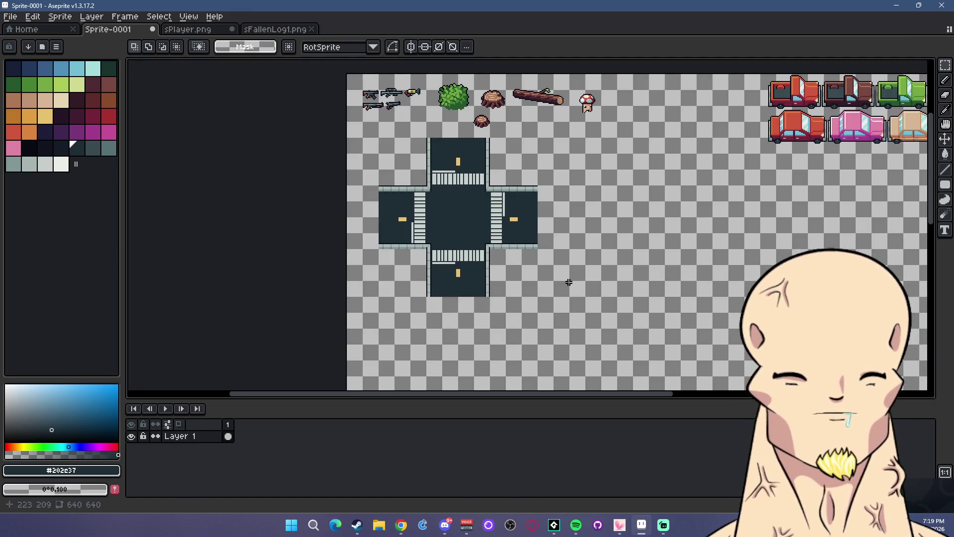
pyautogui.scroll(2, 569, 282)
pyautogui.scroll(2, 454, 258)
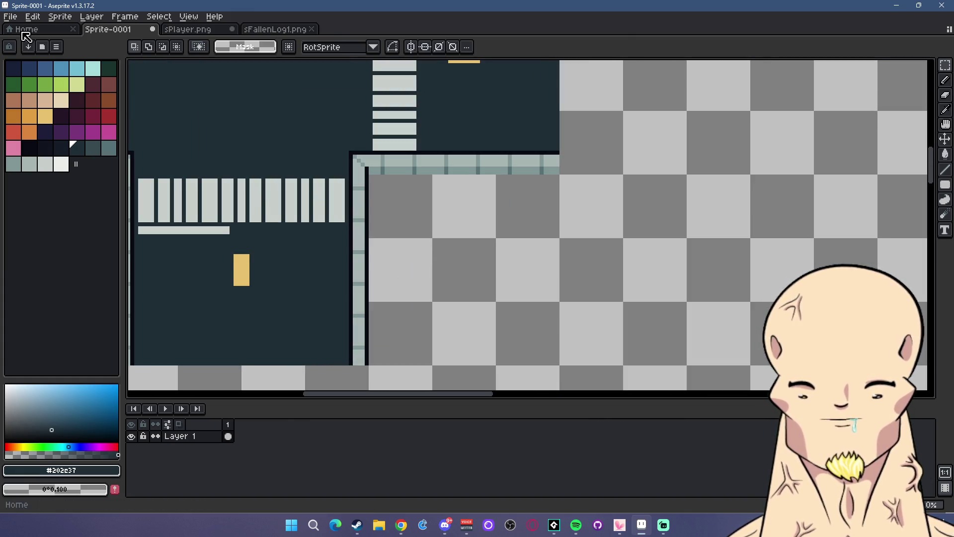
# - Pick a pale teal, then the darkest outline colour from the palette
pyautogui.click(13, 163)
pyautogui.scroll(1, 440, 219)
pyautogui.scroll(1, 426, 260)
pyautogui.scroll(1, 431, 174)
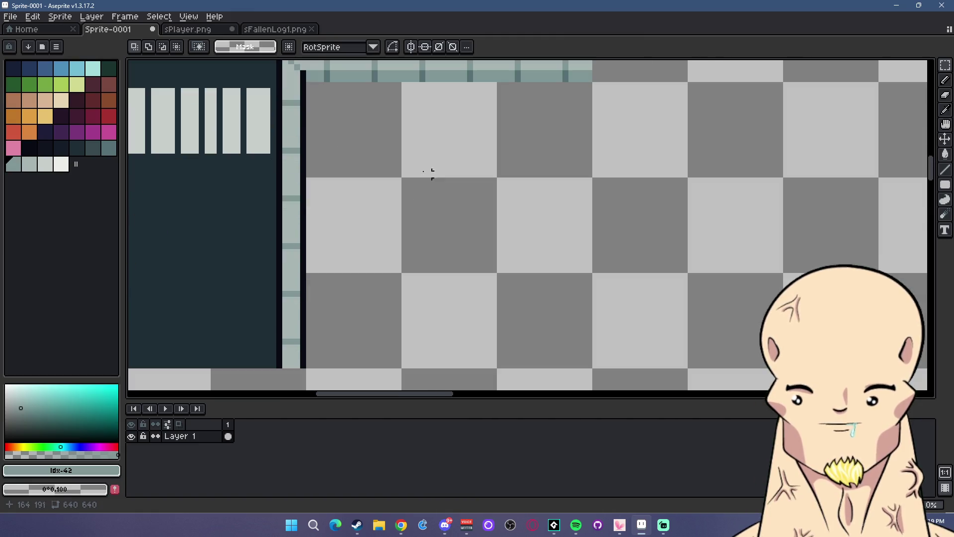
pyautogui.click(29, 148)
pyautogui.scroll(1, 438, 225)
# - Draw a small round grate ellipse beside the road and fill it grey-teal
pyautogui.click(948, 84)
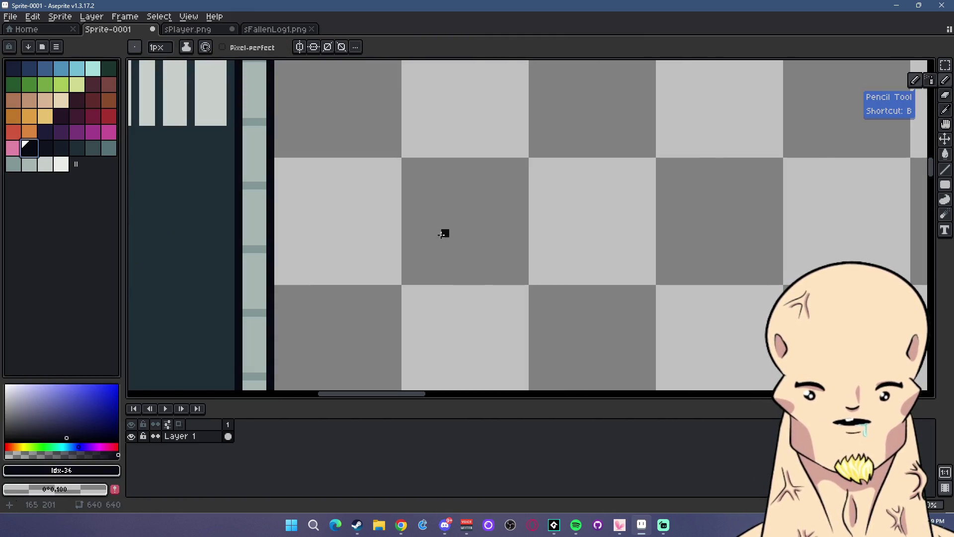
pyautogui.click(915, 185)
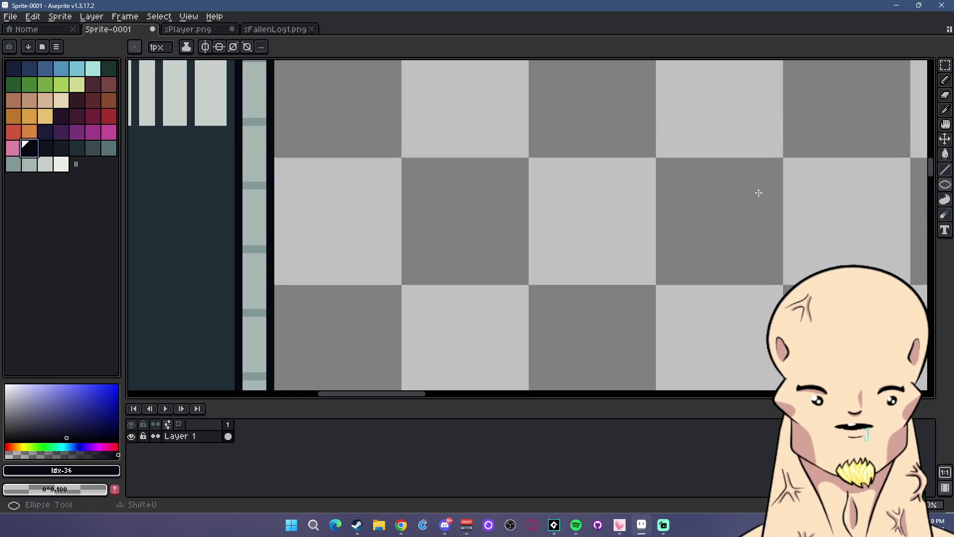
pyautogui.moveTo(437, 194); pyautogui.dragTo(493, 245)
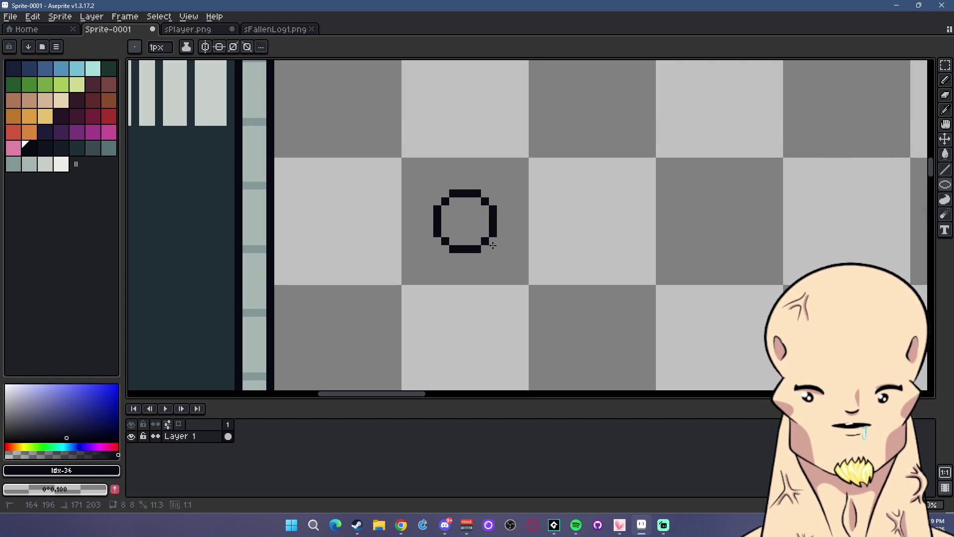
pyautogui.click(108, 148)
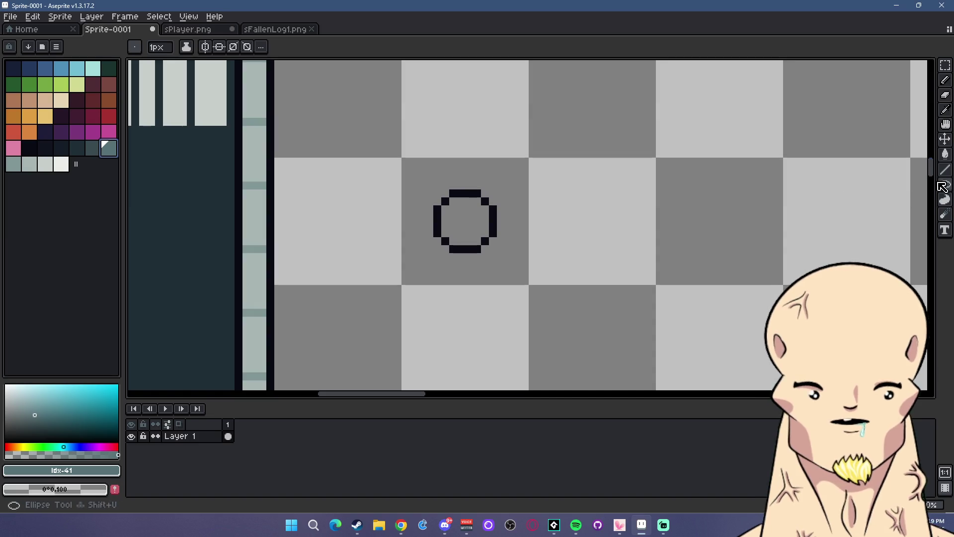
pyautogui.click(947, 156)
pyautogui.click(463, 197)
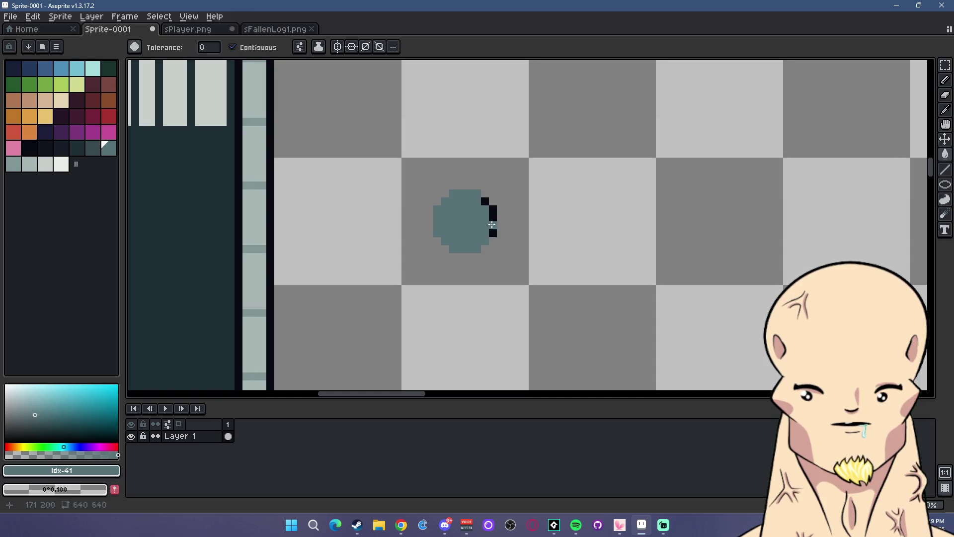
# - Shade the grate's lower-left edge darker and dot dark teal holes inside it
pyautogui.press('[')
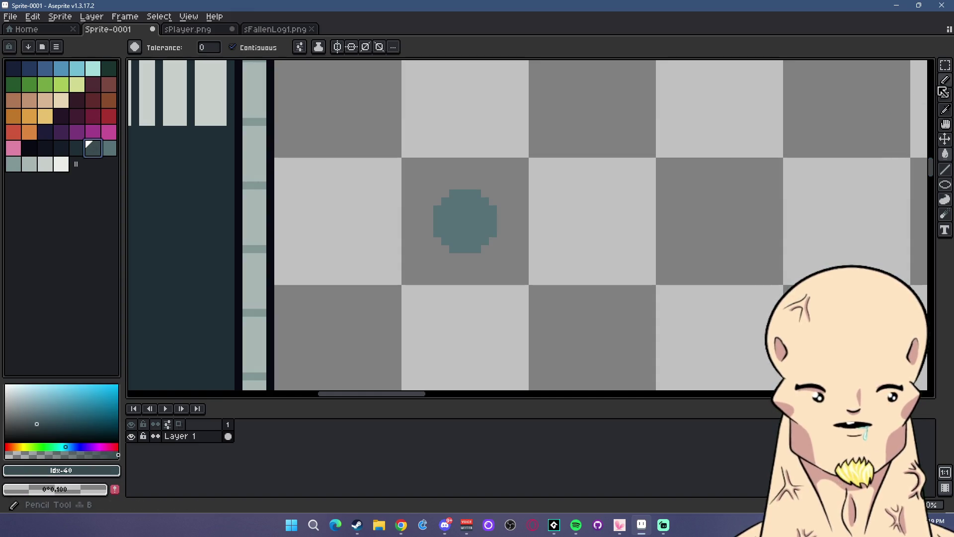
pyautogui.click(941, 88)
pyautogui.click(437, 233)
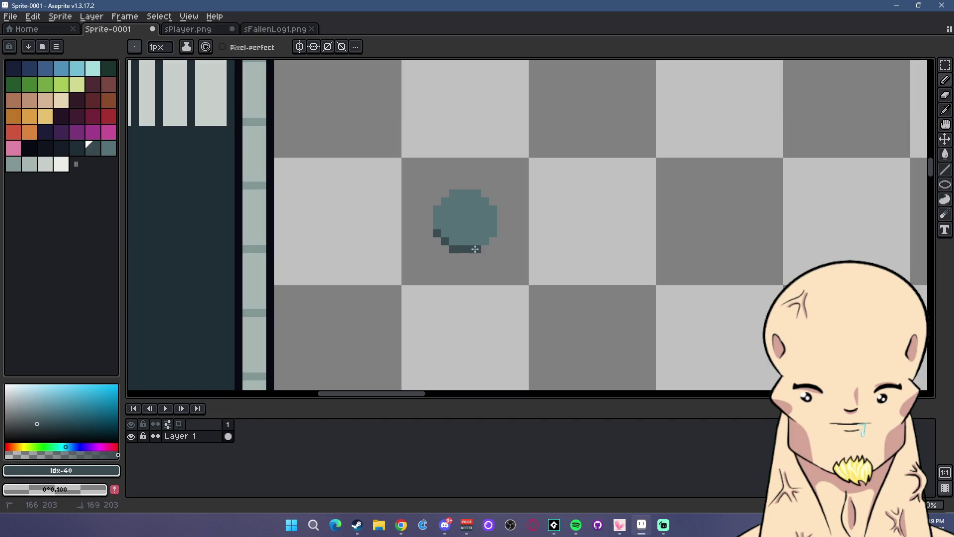
pyautogui.click(77, 148)
pyautogui.scroll(1, 450, 225)
pyautogui.click(455, 218)
pyautogui.click(457, 192)
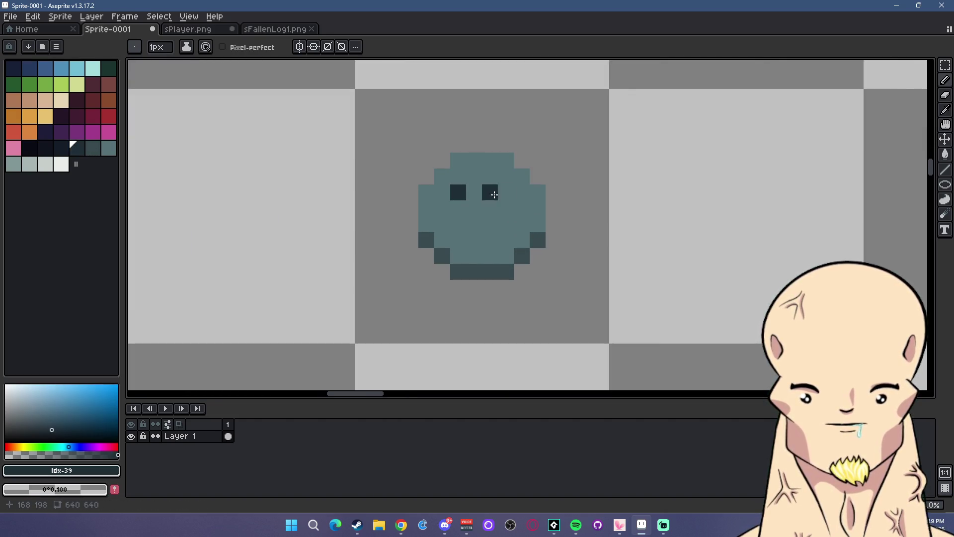
pyautogui.hotkey('ctrl', 'z')
pyautogui.click(458, 224)
pyautogui.click(506, 224)
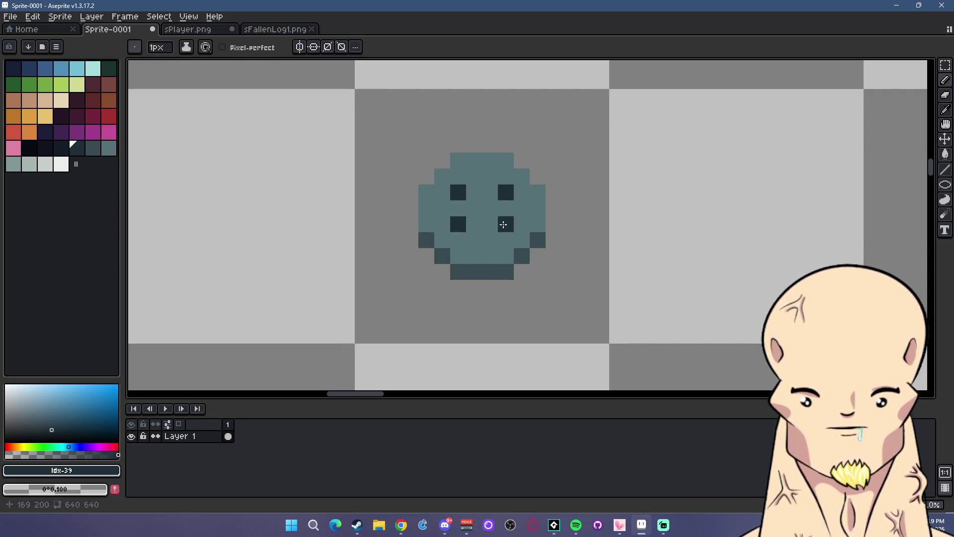
# - Add a mid-teal groove between the holes and near-black outlines on the grate's left and top
pyautogui.click(93, 147)
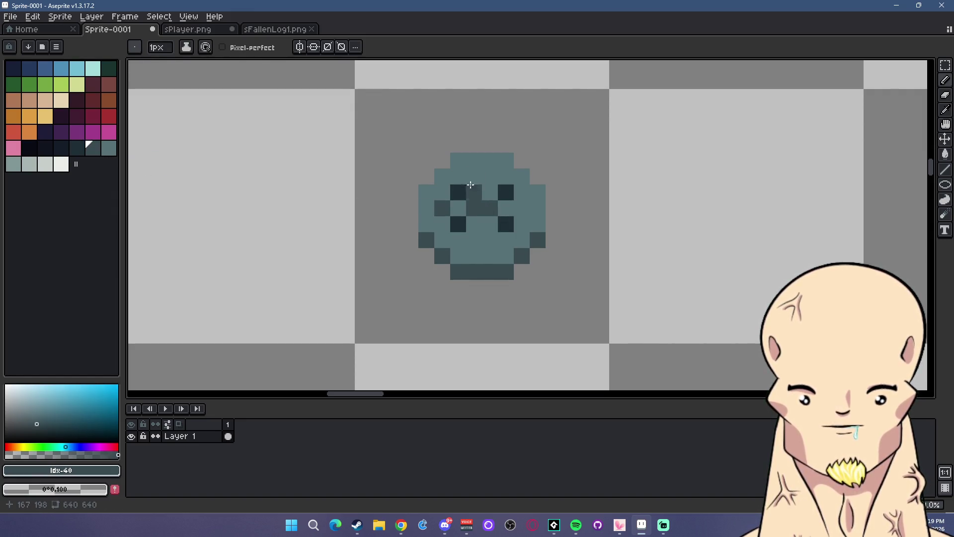
pyautogui.moveTo(473, 176); pyautogui.dragTo(491, 177)
pyautogui.click(474, 240)
pyautogui.scroll(-4, 459, 266)
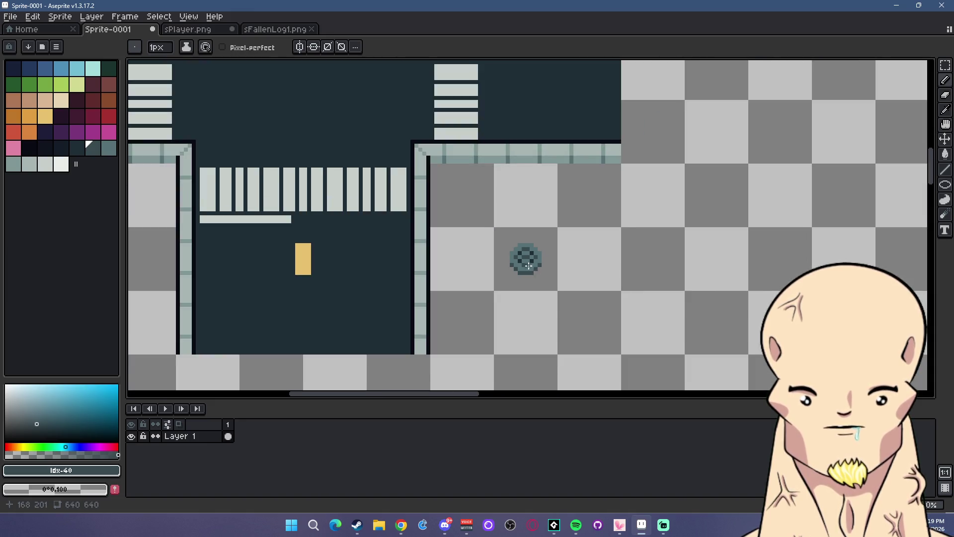
pyautogui.scroll(4, 452, 260)
pyautogui.click(29, 147)
pyautogui.moveTo(441, 251); pyautogui.dragTo(448, 221)
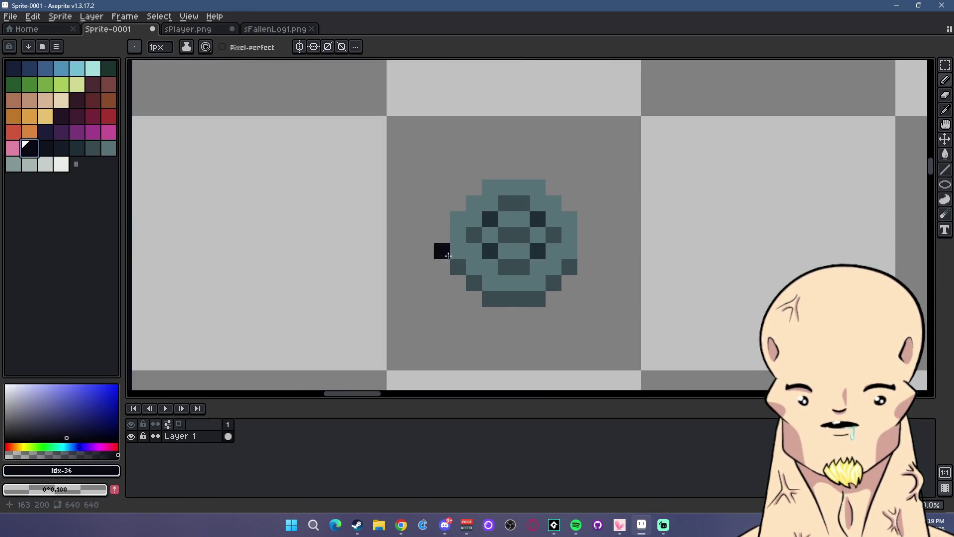
pyautogui.moveTo(490, 172); pyautogui.dragTo(533, 171)
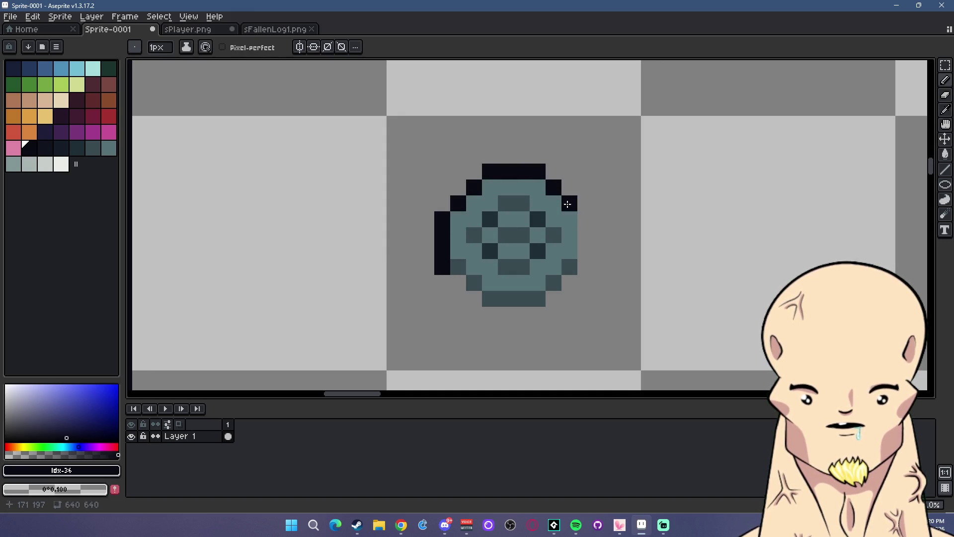
# - Erase the stray dark pixel at the grate's lower left
pyautogui.press('e')
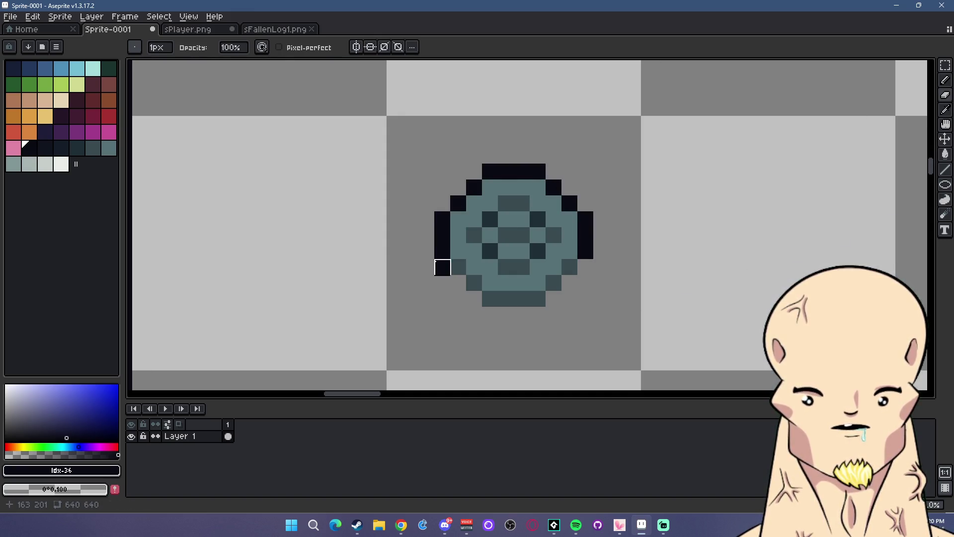
pyautogui.click(442, 267)
pyautogui.scroll(-2, 720, 323)
pyautogui.scroll(-2, 712, 323)
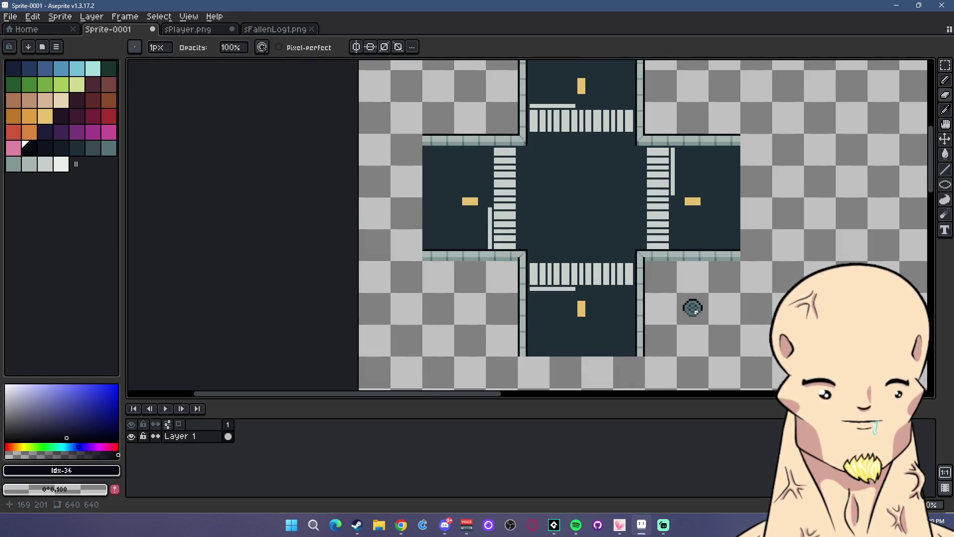
pyautogui.scroll(1, 691, 308)
pyautogui.scroll(1, 691, 308)
pyautogui.scroll(-3, 690, 308)
pyautogui.scroll(4, 689, 309)
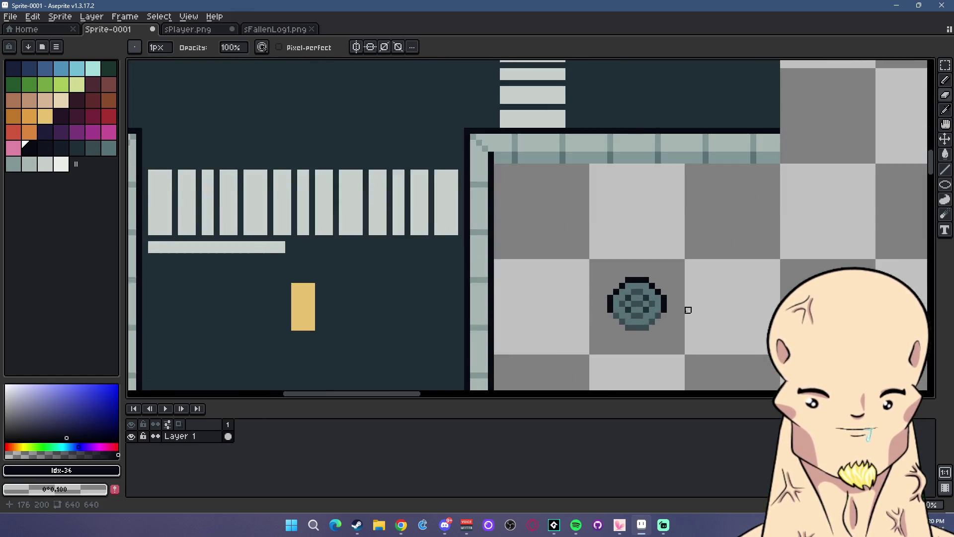
pyautogui.scroll(1, 688, 309)
pyautogui.scroll(1, 658, 296)
# - Fill the grate's outer ring light teal and its bottom row mid teal, darkening edge pixels
pyautogui.click(14, 164)
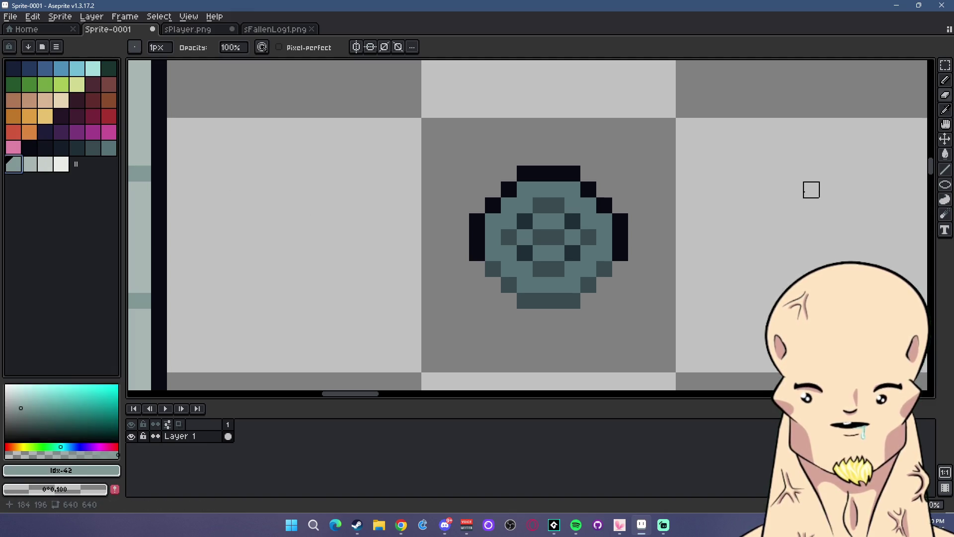
pyautogui.click(946, 154)
pyautogui.click(502, 221)
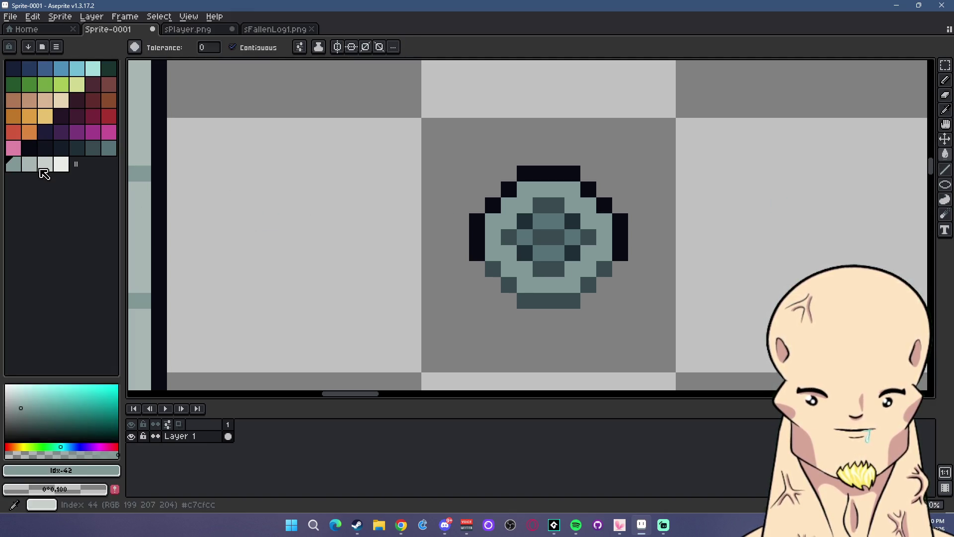
pyautogui.press('[')
pyautogui.click(525, 300)
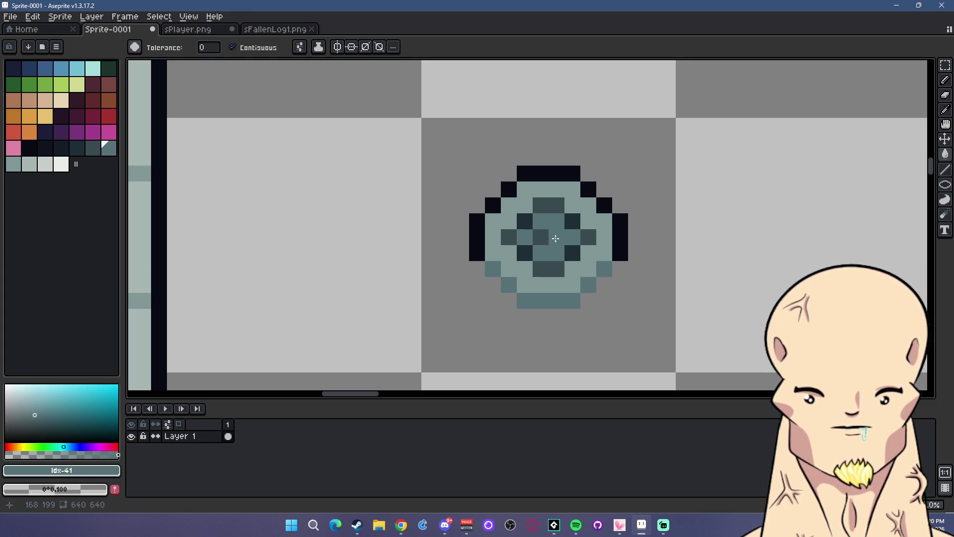
pyautogui.click(502, 243)
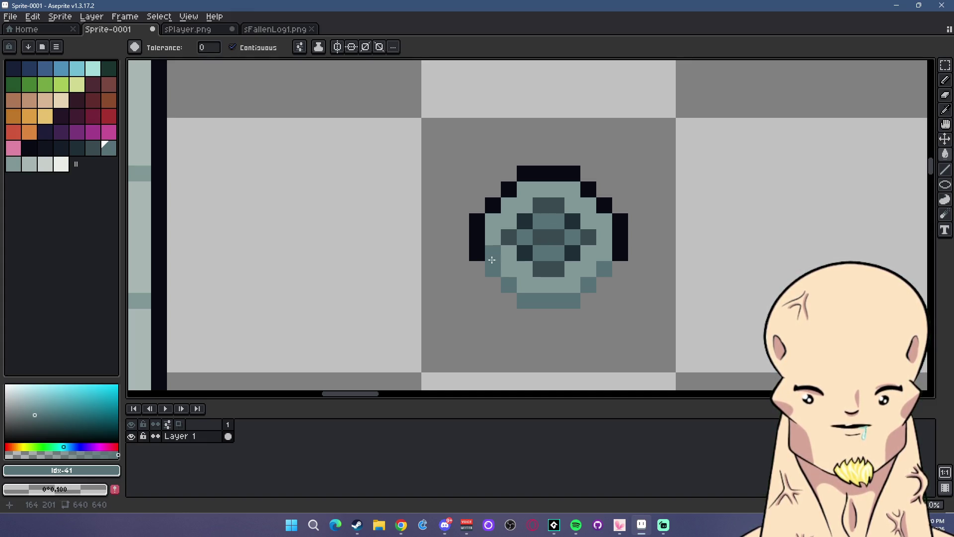
pyautogui.click(92, 147)
pyautogui.click(583, 245)
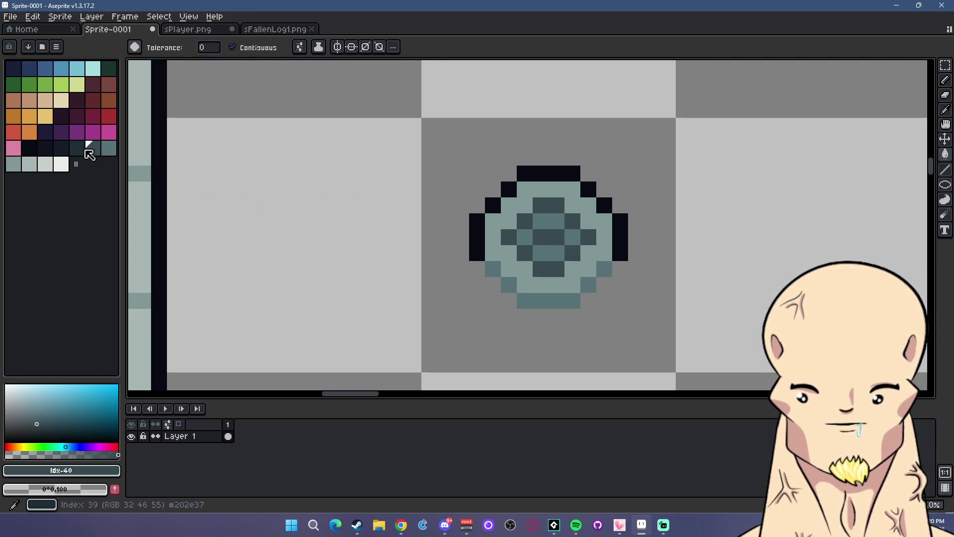
pyautogui.click(108, 148)
pyautogui.click(318, 174)
pyautogui.hotkey('ctrl', 'z')
# - Recolour the grate's dark centre pixels with lighter and mid teal
pyautogui.click(541, 205)
pyautogui.click(523, 218)
pyautogui.click(548, 268)
pyautogui.click(555, 237)
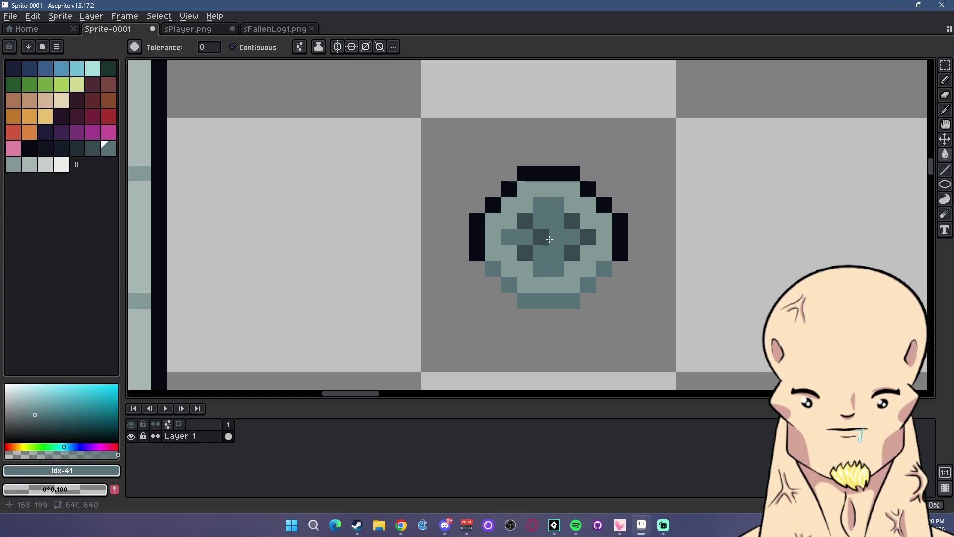
pyautogui.click(542, 237)
pyautogui.click(587, 237)
# - Pencil light teal pixels above and across the grate's centre
pyautogui.click(96, 152)
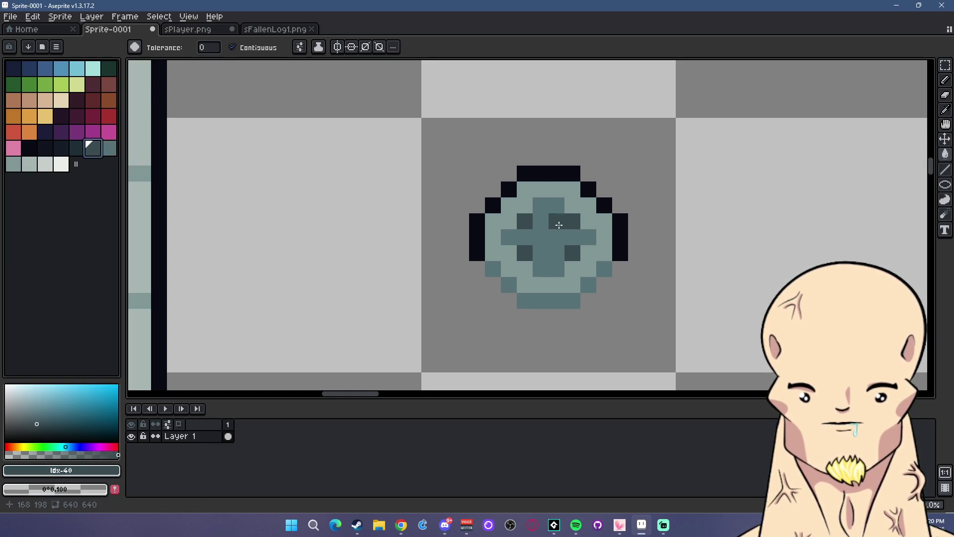
pyautogui.press('b')
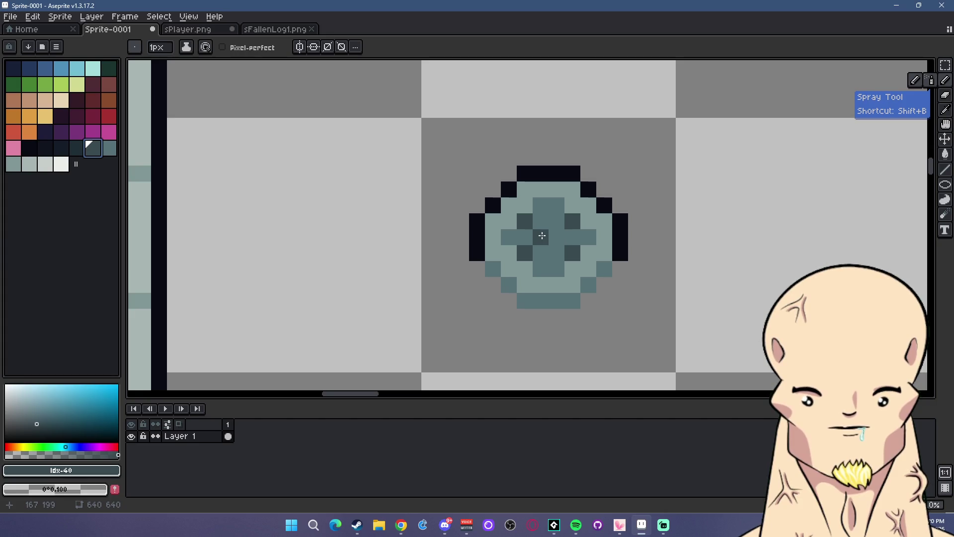
pyautogui.keyDown('alt'); pyautogui.click(542, 191); pyautogui.keyUp('alt')
pyautogui.moveTo(540, 221); pyautogui.dragTo(551, 221)
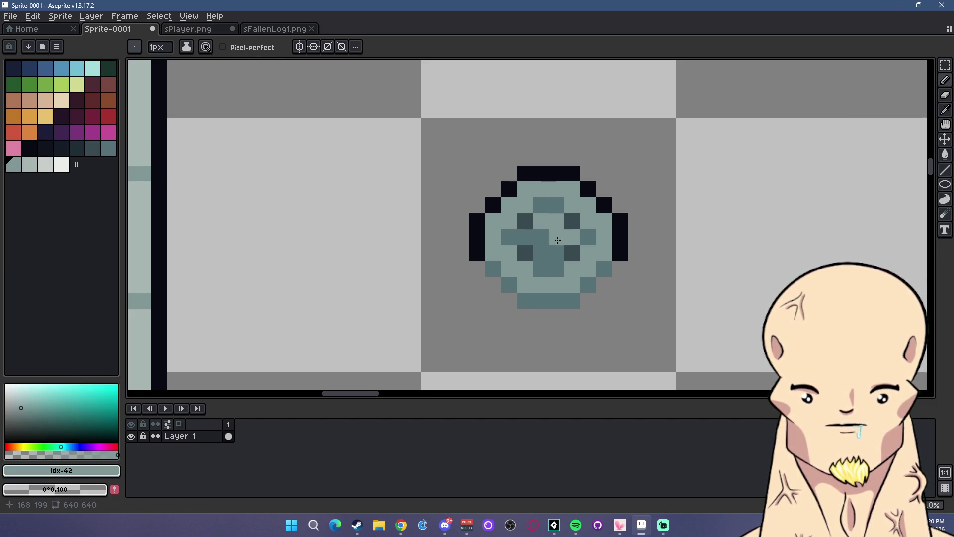
pyautogui.click(549, 245)
pyautogui.click(525, 237)
pyautogui.click(588, 237)
pyautogui.scroll(-3, 591, 240)
pyautogui.scroll(-1, 616, 241)
# - Sample dark teal #577277 from the grate and repaint a centre pixel with it
pyautogui.scroll(1, 608, 238)
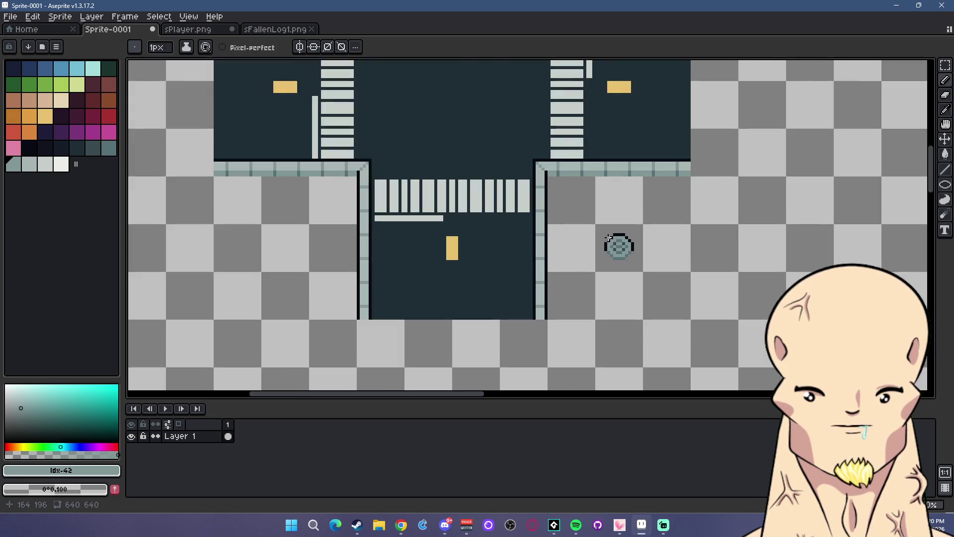
pyautogui.scroll(2, 608, 238)
pyautogui.scroll(1, 608, 238)
pyautogui.scroll(1, 609, 238)
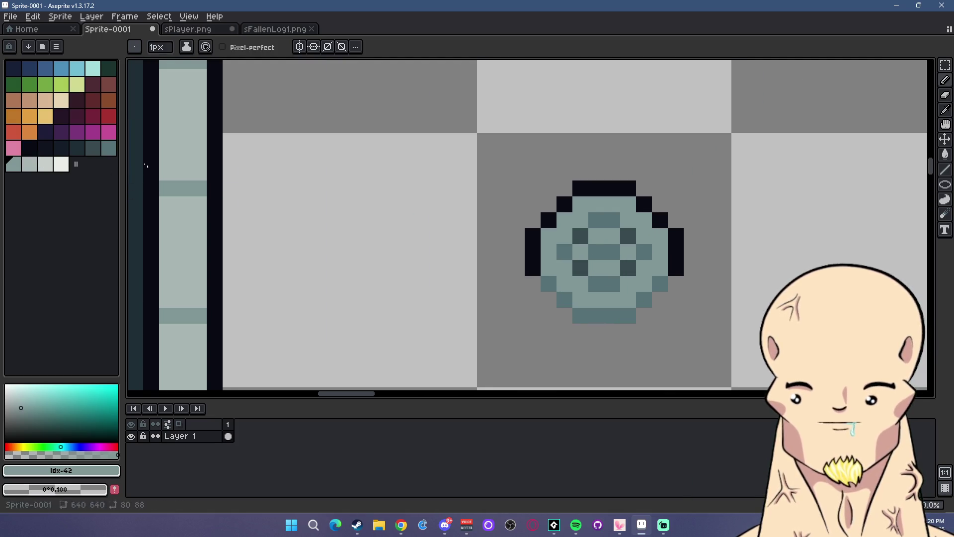
pyautogui.scroll(-3, 601, 208)
pyautogui.scroll(-1, 602, 209)
pyautogui.scroll(4, 599, 198)
pyautogui.keyDown('alt'); pyautogui.click(596, 196); pyautogui.keyUp('alt')
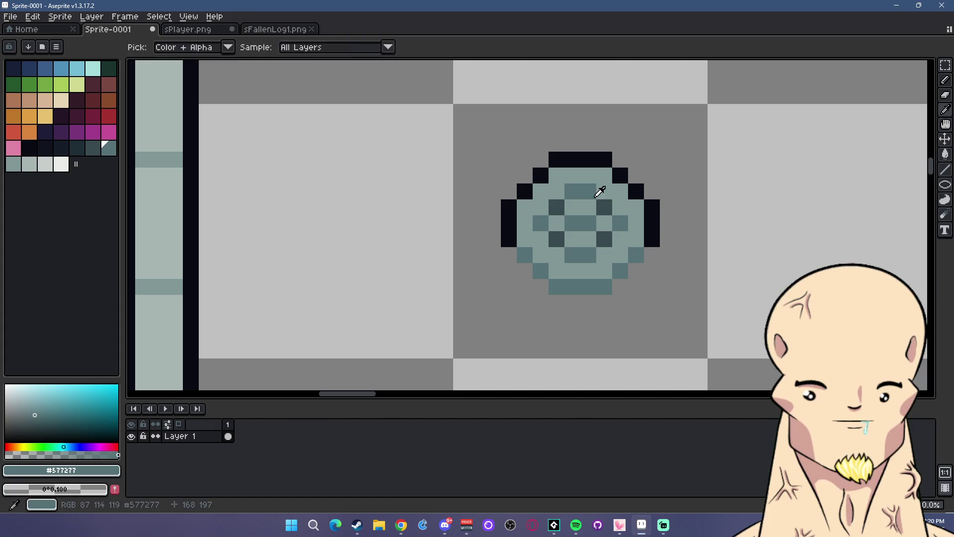
pyautogui.click(599, 234)
# - Resample #819796 and #577277 from the grate, pick light teal #819796, then choose the Magic Wand
pyautogui.scroll(-2, 555, 204)
pyautogui.keyDown('alt'); pyautogui.click(601, 216); pyautogui.keyUp('alt')
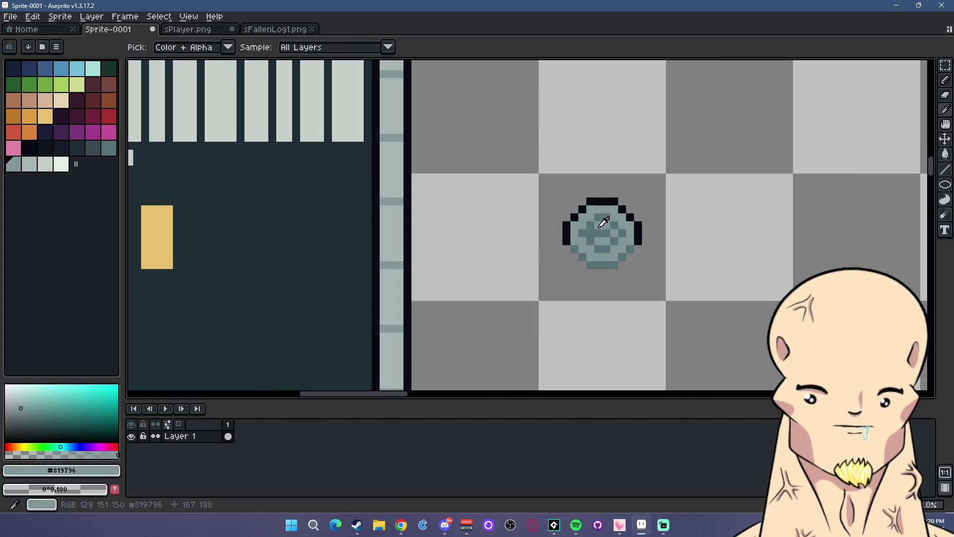
pyautogui.scroll(-1, 621, 239)
pyautogui.scroll(-3, 635, 245)
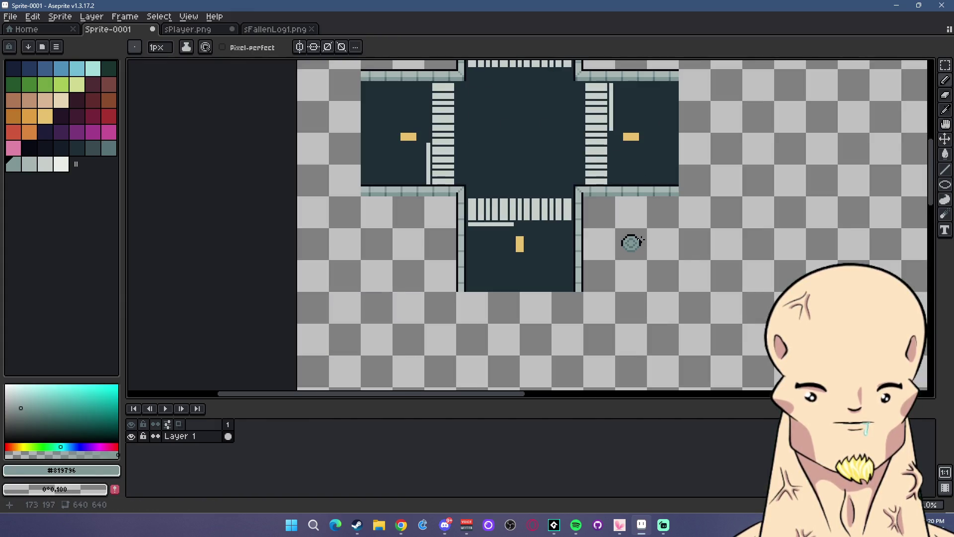
pyautogui.scroll(2, 630, 240)
pyautogui.scroll(2, 630, 241)
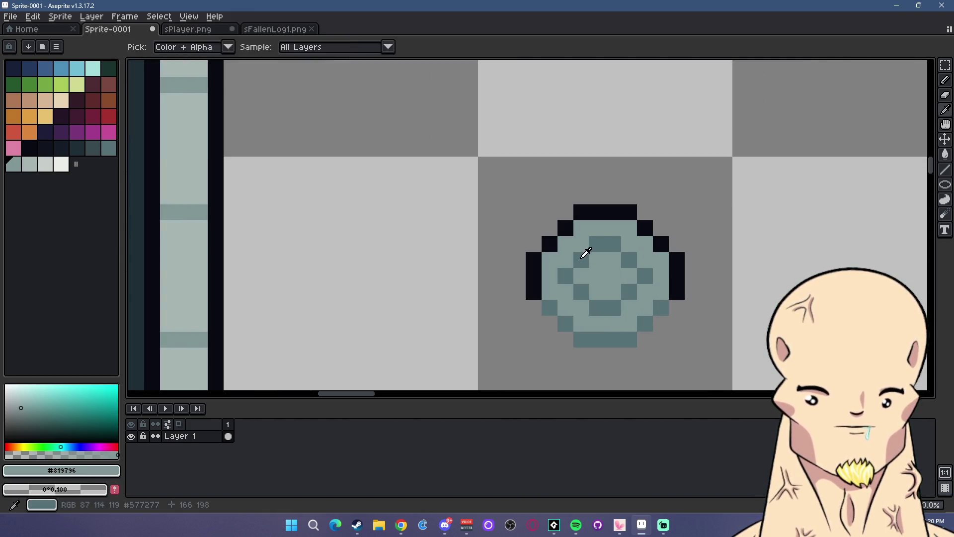
pyautogui.keyDown('alt'); pyautogui.click(586, 253); pyautogui.keyUp('alt')
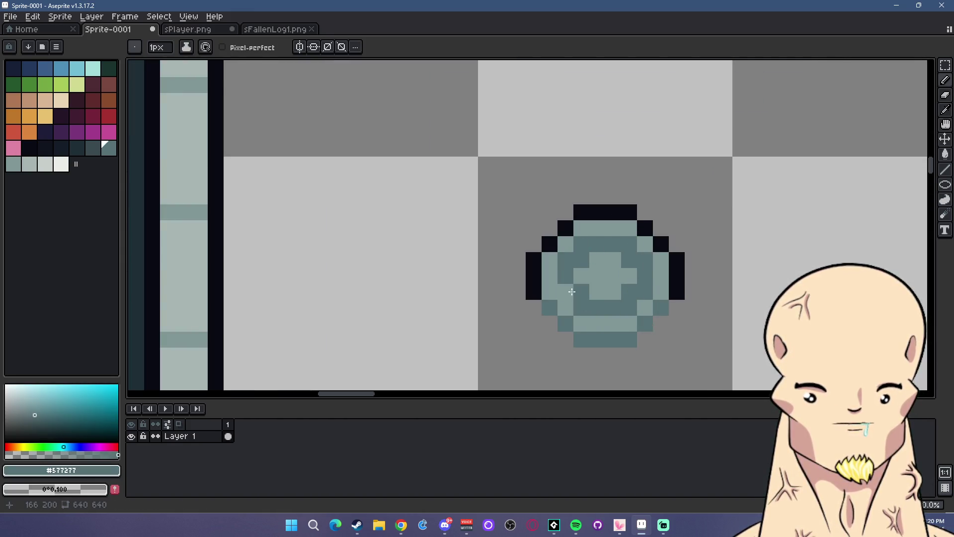
pyautogui.keyDown('alt'); pyautogui.click(572, 291); pyautogui.keyUp('alt')
pyautogui.scroll(-4, 664, 281)
pyautogui.scroll(3, 664, 280)
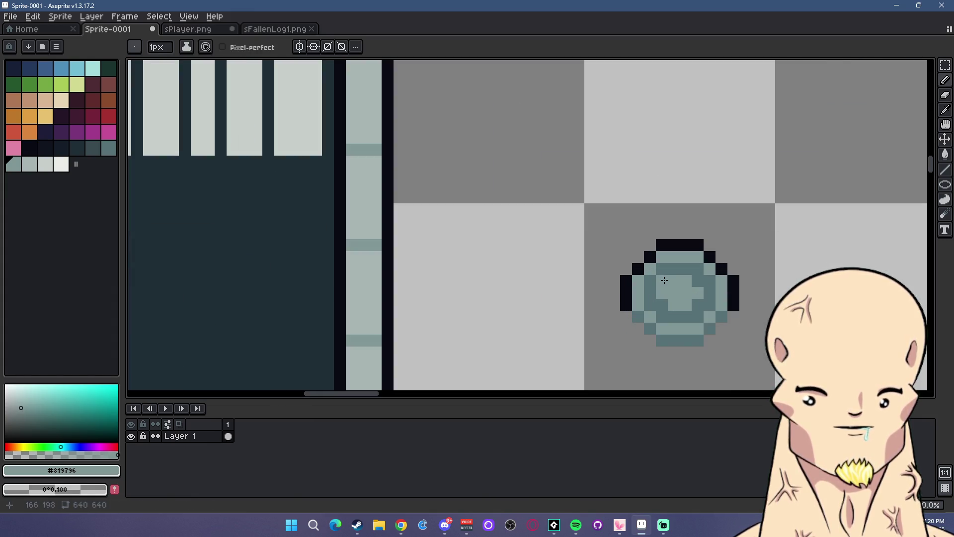
pyautogui.scroll(-3, 724, 301)
pyautogui.scroll(-2, 724, 301)
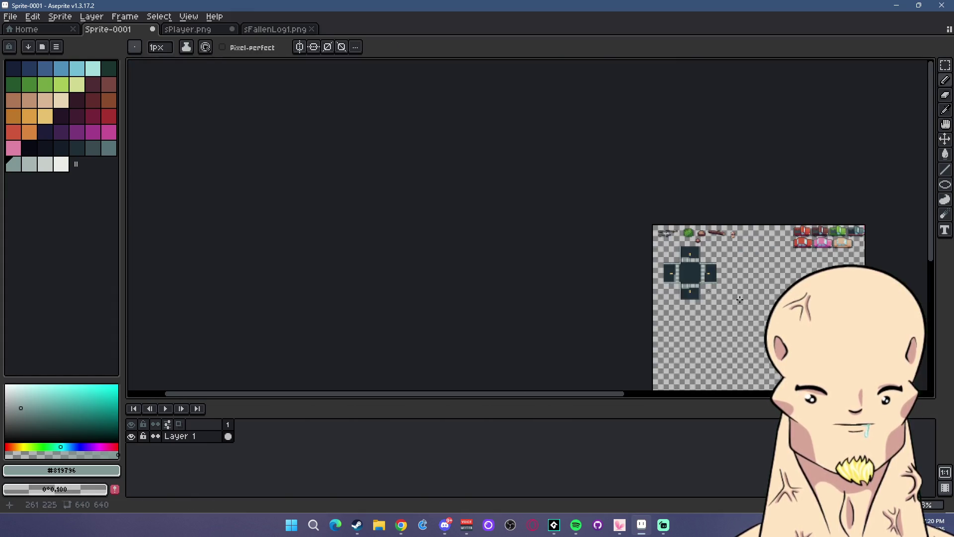
pyautogui.scroll(3, 710, 293)
pyautogui.scroll(-1, 572, 239)
pyautogui.scroll(2, 475, 225)
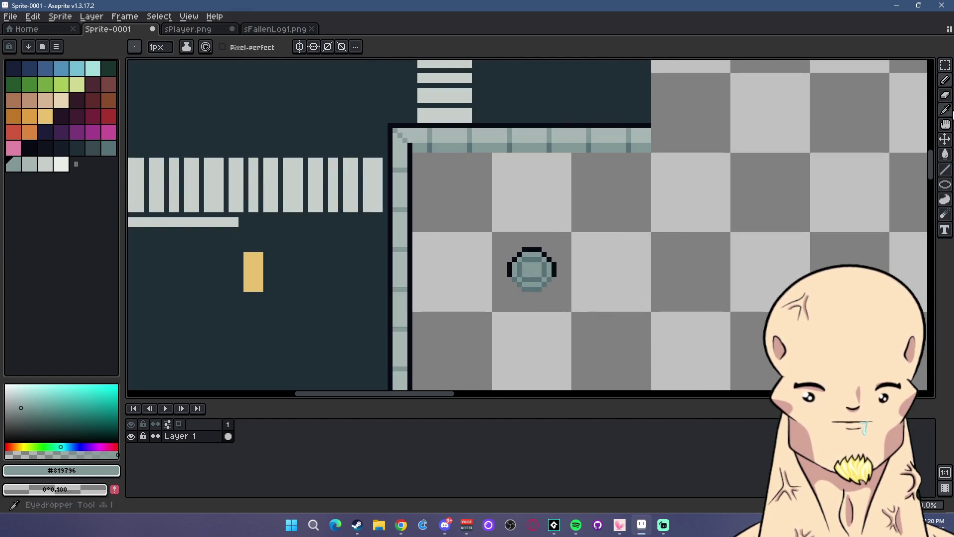
pyautogui.click(945, 65)
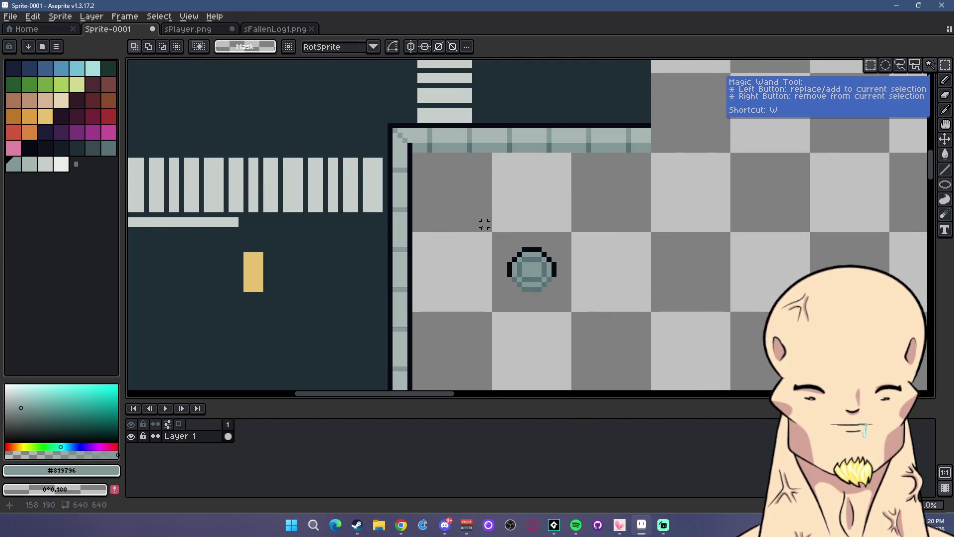
# - Sample near-black #090a14 and draw a short dark vertical line on the sidewalk
pyautogui.scroll(-1, 484, 225)
pyautogui.scroll(1, 488, 226)
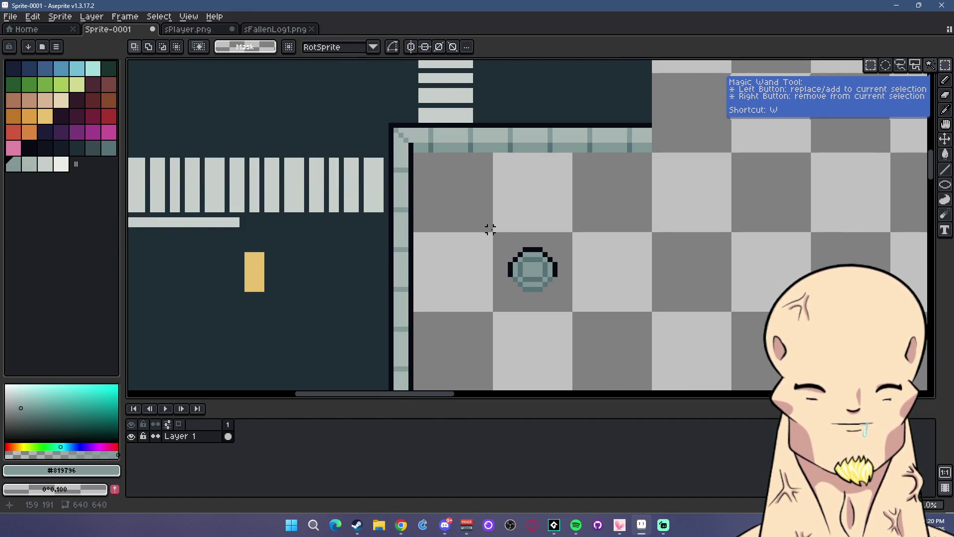
pyautogui.scroll(-1, 490, 229)
pyautogui.scroll(1, 452, 195)
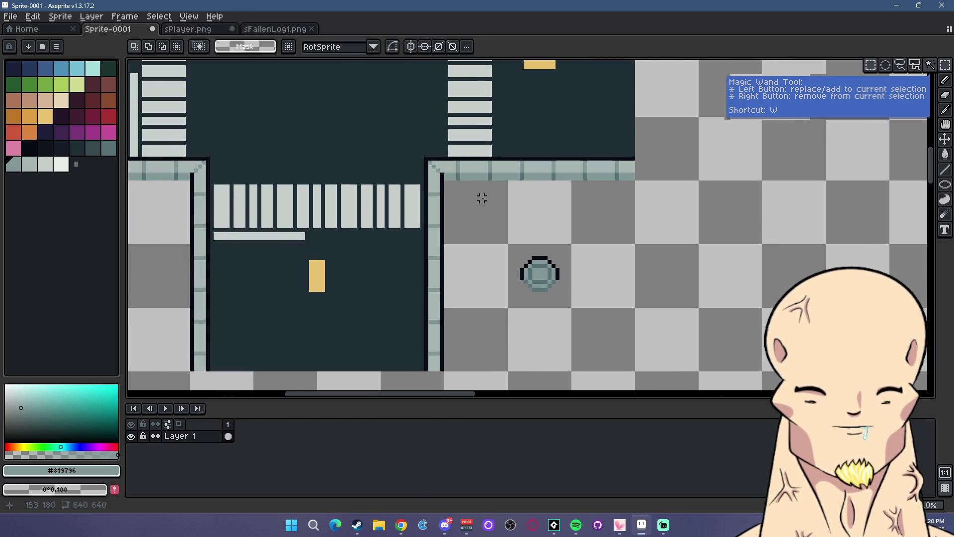
pyautogui.scroll(-1, 485, 201)
pyautogui.scroll(1, 505, 215)
pyautogui.scroll(-1, 516, 228)
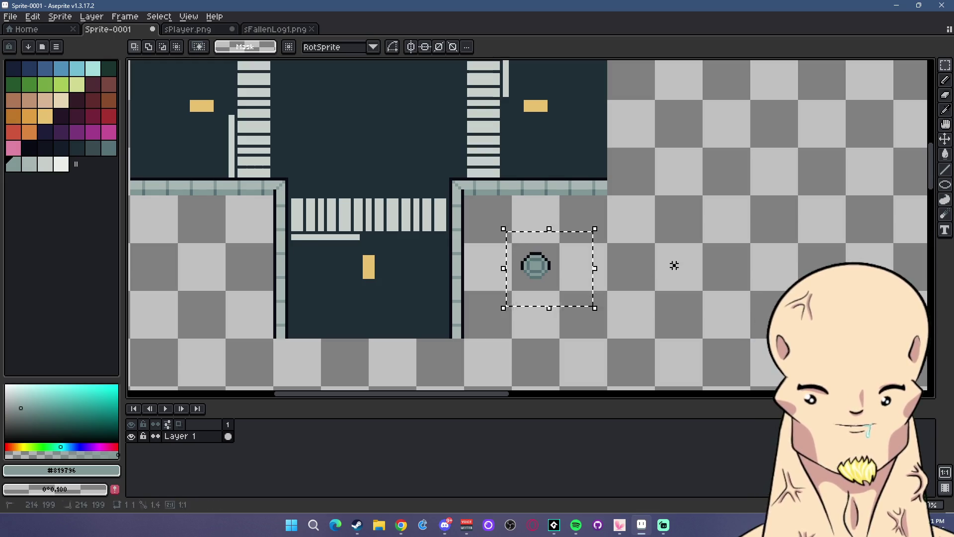
pyautogui.scroll(2, 574, 226)
pyautogui.keyDown('alt'); pyautogui.click(618, 146); pyautogui.keyUp('alt')
pyautogui.click(946, 169)
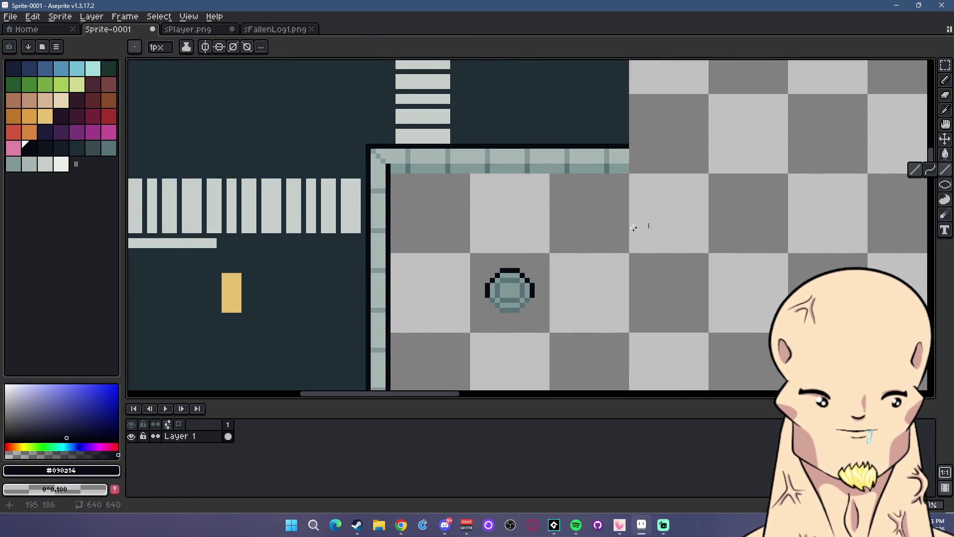
pyautogui.moveTo(626, 250); pyautogui.dragTo(626, 247)
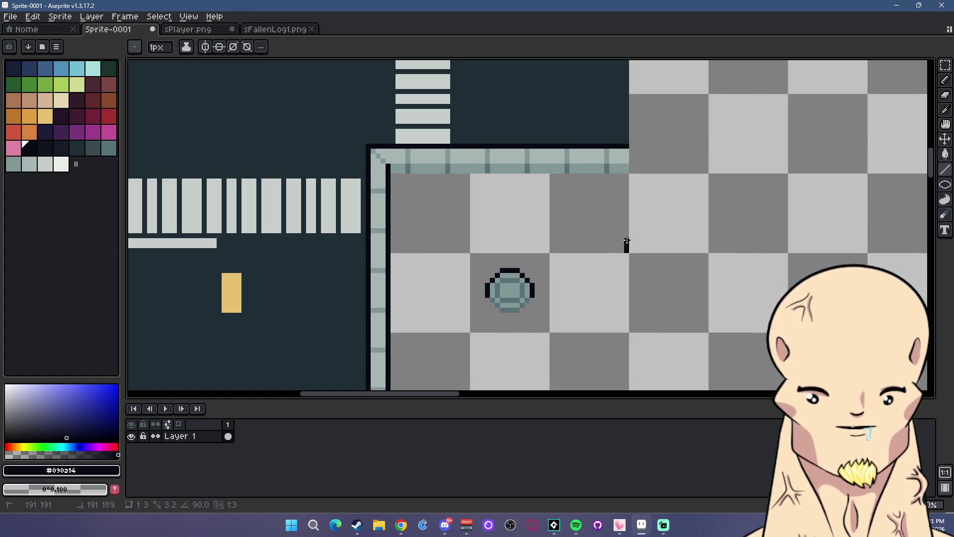
# - Draw a darker #819796 seam line along the top band, then reselect pale teal #a8b5b2
pyautogui.keyDown('alt'); pyautogui.click(617, 153); pyautogui.keyUp('alt')
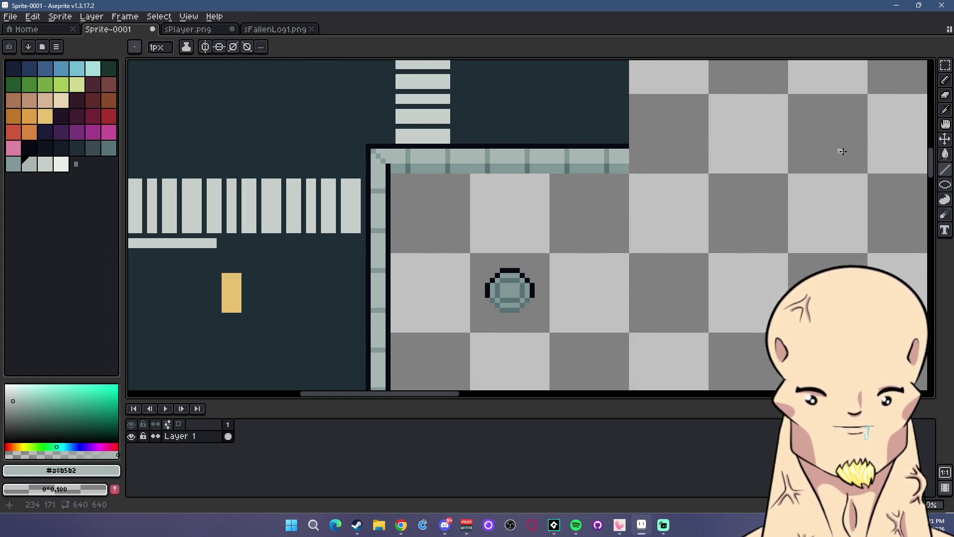
pyautogui.keyDown('alt'); pyautogui.click(568, 159); pyautogui.keyUp('alt')
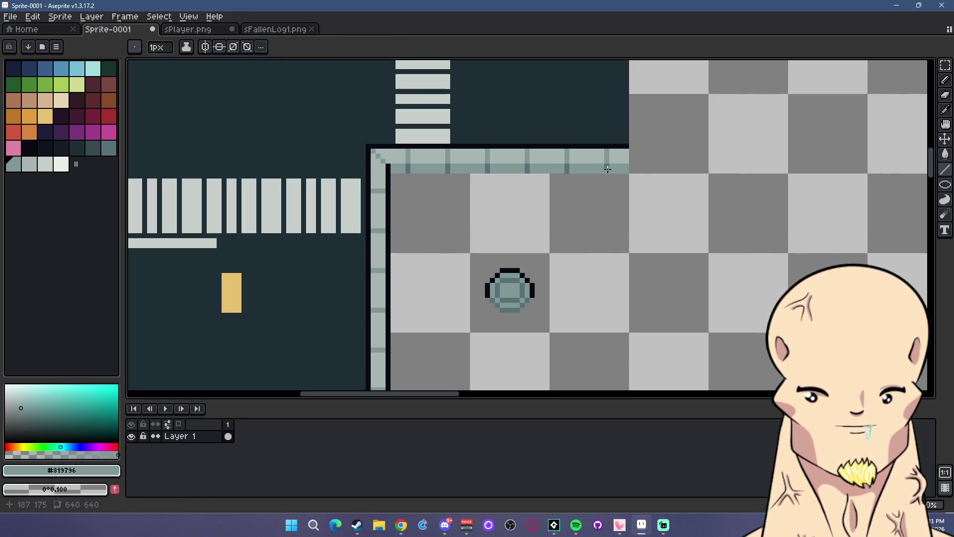
pyautogui.moveTo(608, 169); pyautogui.dragTo(474, 171)
pyautogui.keyDown('alt'); pyautogui.click(402, 158); pyautogui.keyUp('alt')
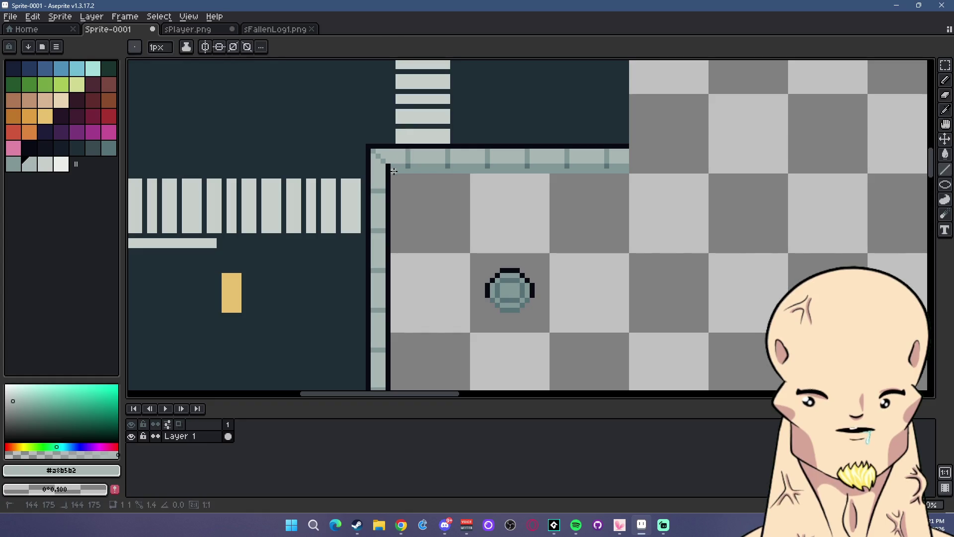
# - Fill the first lower corner's top strip and inner side strip with pale teal #a8b5b2, plus a darker edge line
pyautogui.moveTo(391, 172); pyautogui.dragTo(621, 171)
pyautogui.click(945, 185)
pyautogui.click(901, 188)
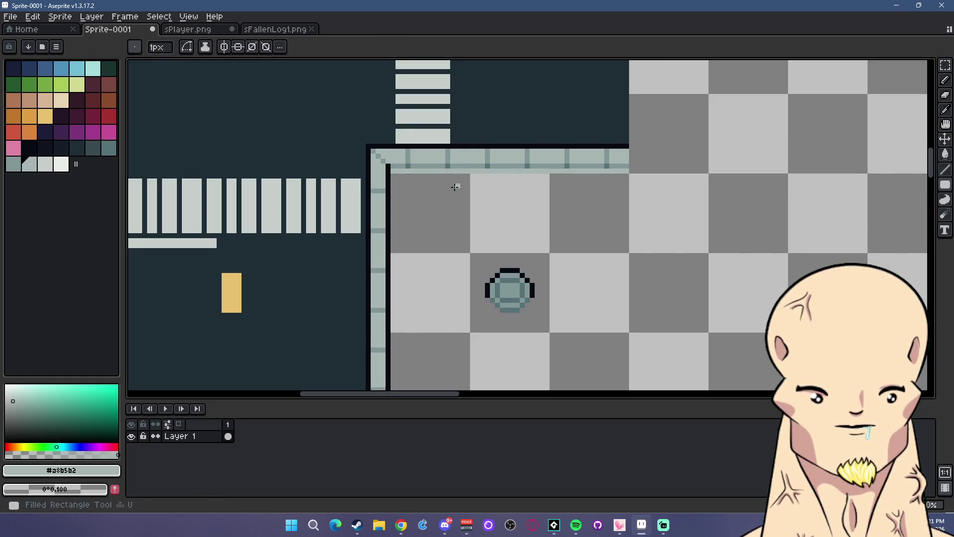
pyautogui.moveTo(393, 175); pyautogui.dragTo(626, 251)
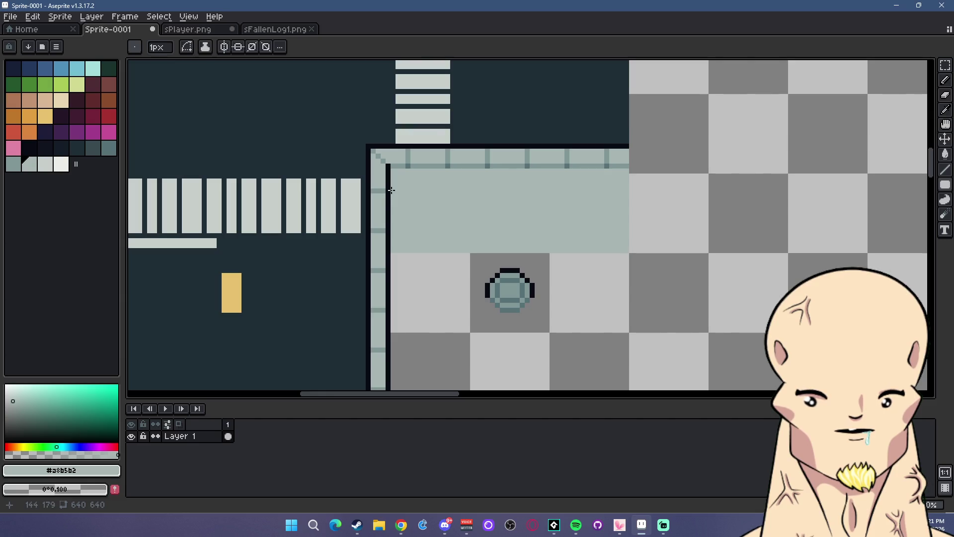
pyautogui.keyDown('alt'); pyautogui.click(402, 155); pyautogui.keyUp('alt')
pyautogui.moveTo(388, 167); pyautogui.dragTo(390, 294)
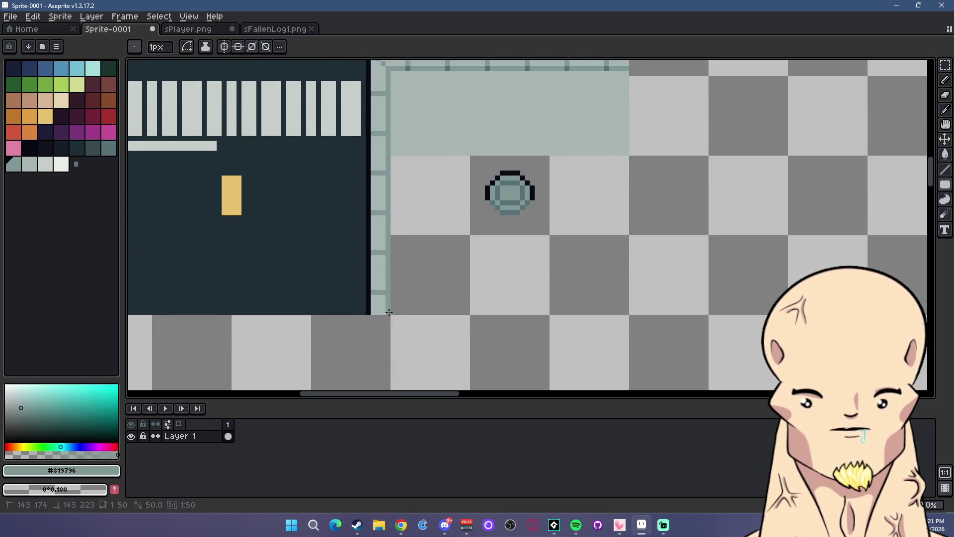
pyautogui.keyDown('alt'); pyautogui.click(400, 149); pyautogui.keyUp('alt')
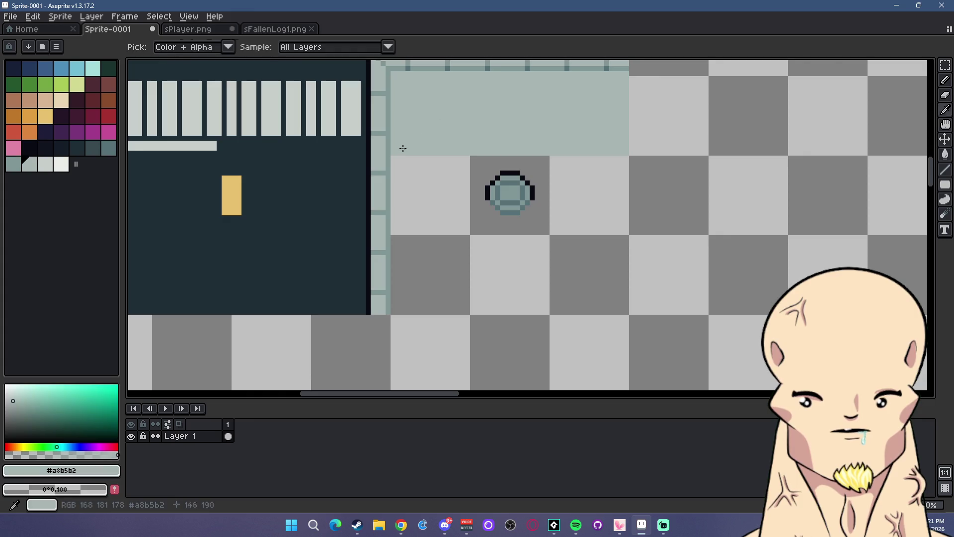
pyautogui.moveTo(391, 157); pyautogui.dragTo(470, 310)
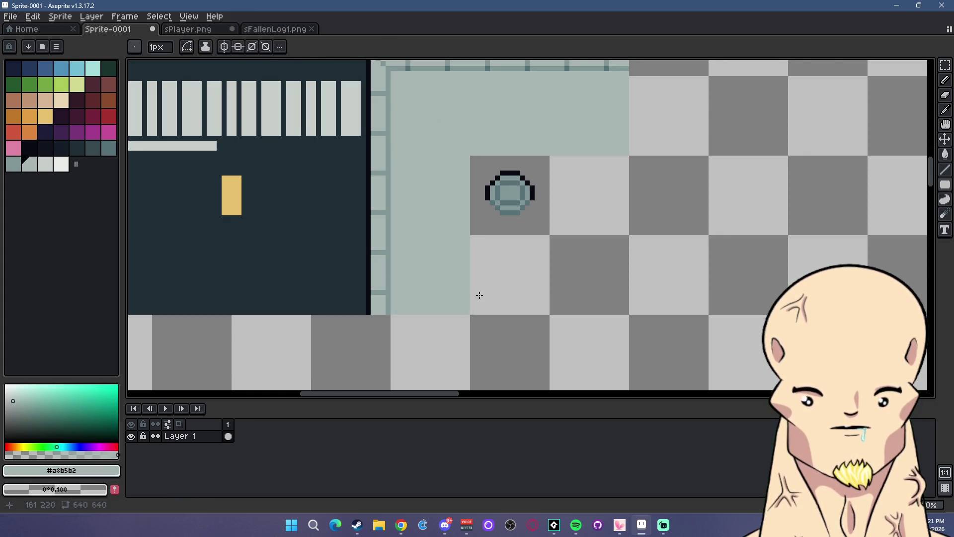
# - Pave the lower-left corner's top band and inner side strip with pale teal #a8b5b2
pyautogui.scroll(-4, 457, 266)
pyautogui.scroll(3, 372, 234)
pyautogui.moveTo(373, 234); pyautogui.dragTo(538, 230)
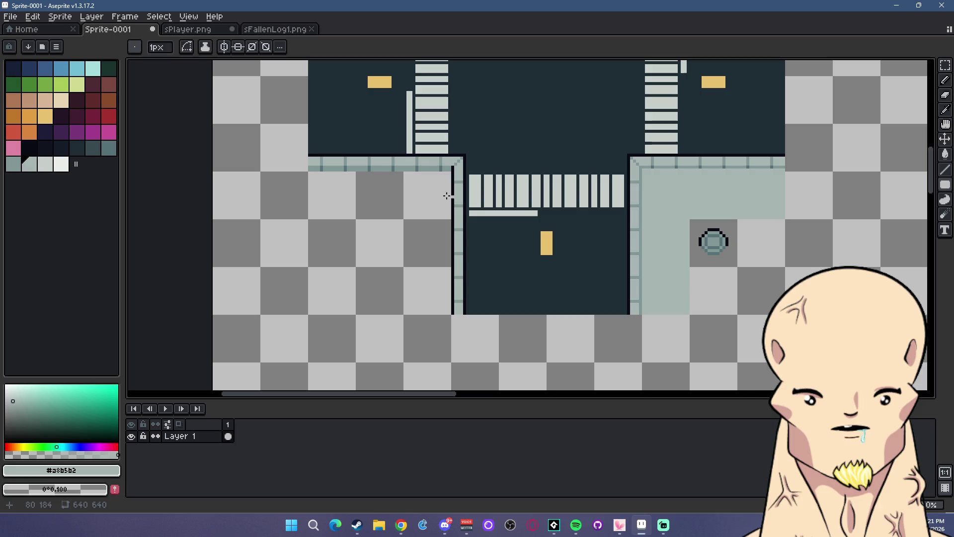
pyautogui.scroll(1, 658, 156)
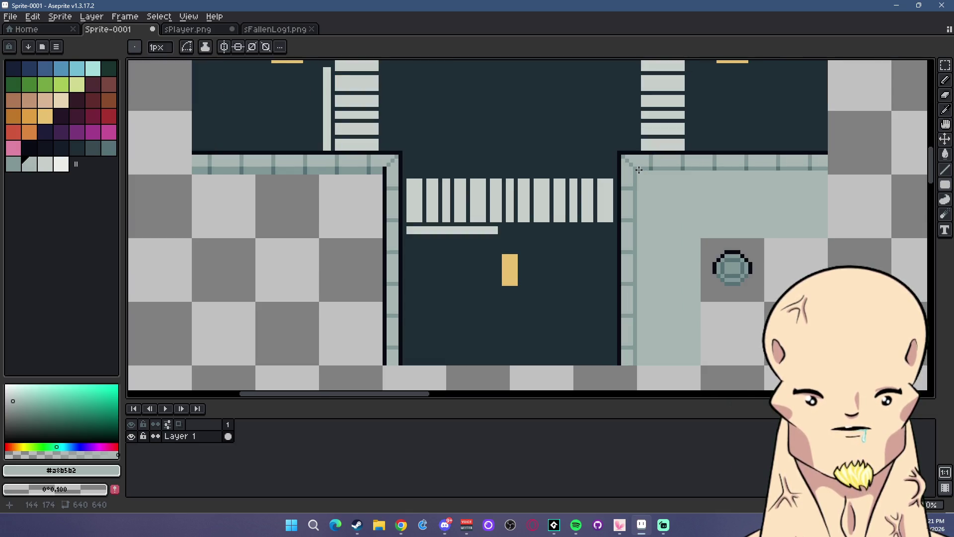
pyautogui.moveTo(639, 170); pyautogui.dragTo(826, 170)
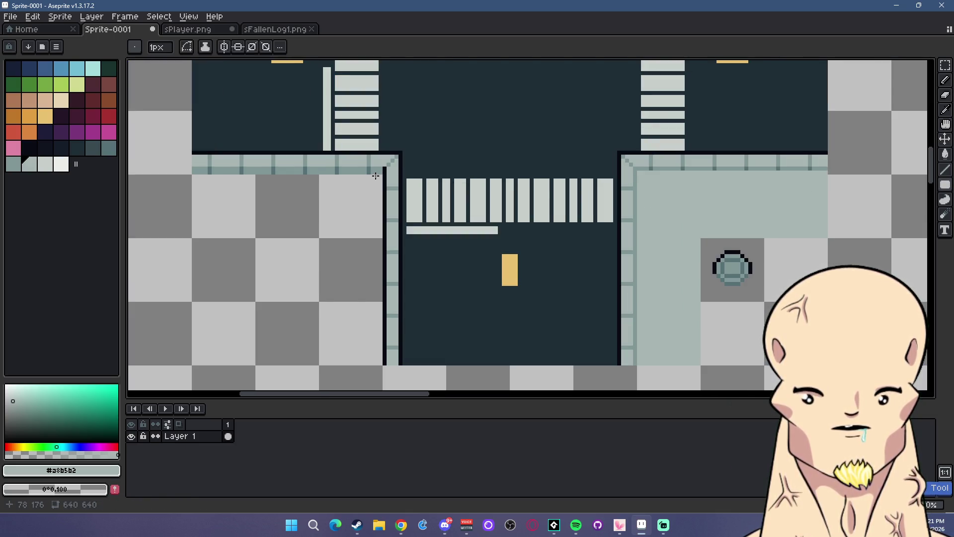
pyautogui.moveTo(377, 173); pyautogui.dragTo(193, 233)
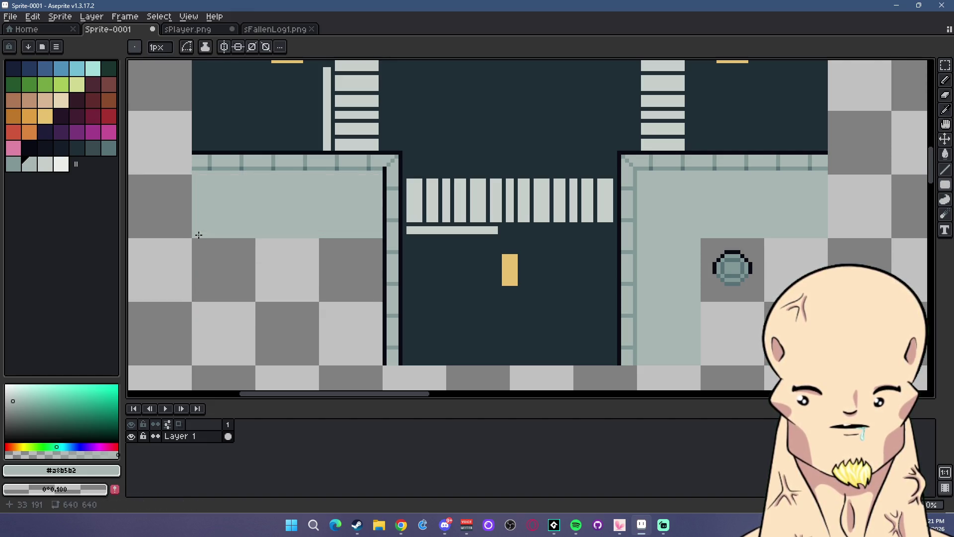
pyautogui.moveTo(325, 245); pyautogui.dragTo(381, 363)
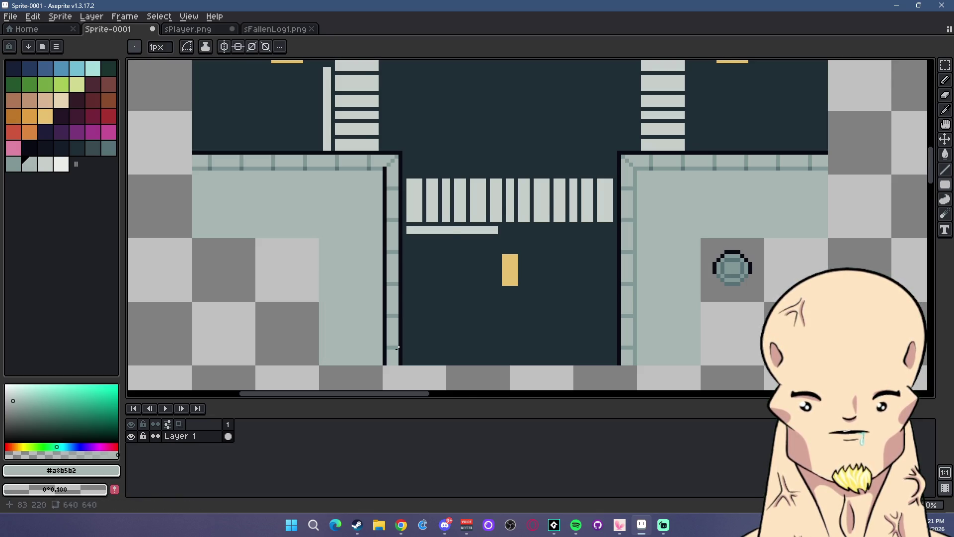
pyautogui.scroll(-4, 434, 305)
pyautogui.scroll(3, 489, 282)
pyautogui.scroll(-2, 489, 282)
pyautogui.scroll(3, 686, 267)
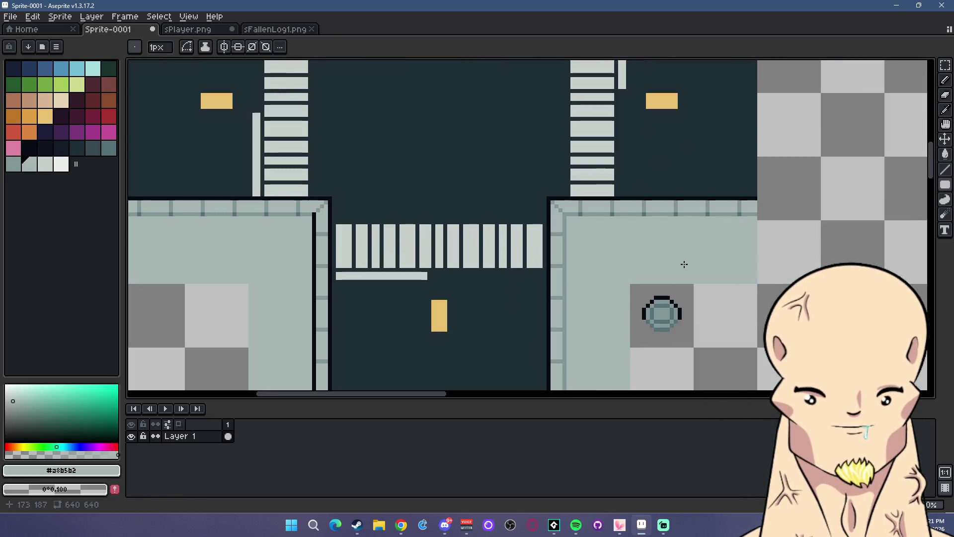
pyautogui.keyDown('alt'); pyautogui.click(693, 208); pyautogui.keyUp('alt')
pyautogui.scroll(1, 777, 238)
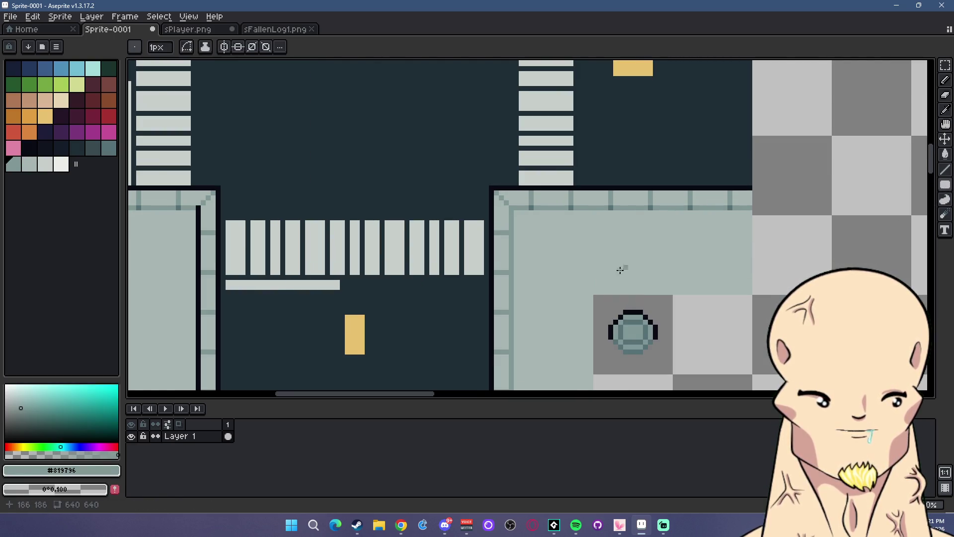
# - Draw darker #819796 seam lines above the grate and across the left corner's paving, redoing a misplaced one
pyautogui.moveTo(596, 292); pyautogui.dragTo(742, 285)
pyautogui.scroll(-2, 688, 315)
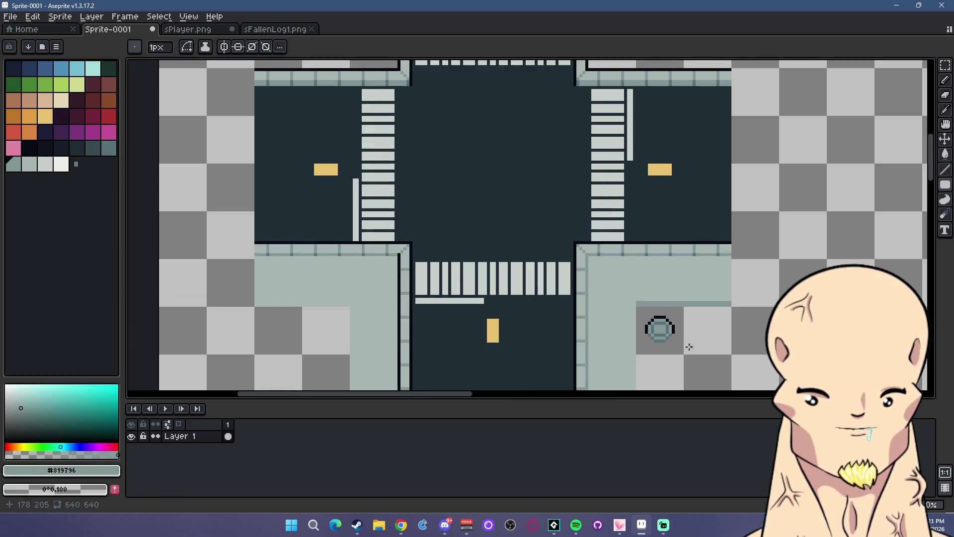
pyautogui.scroll(1, 338, 219)
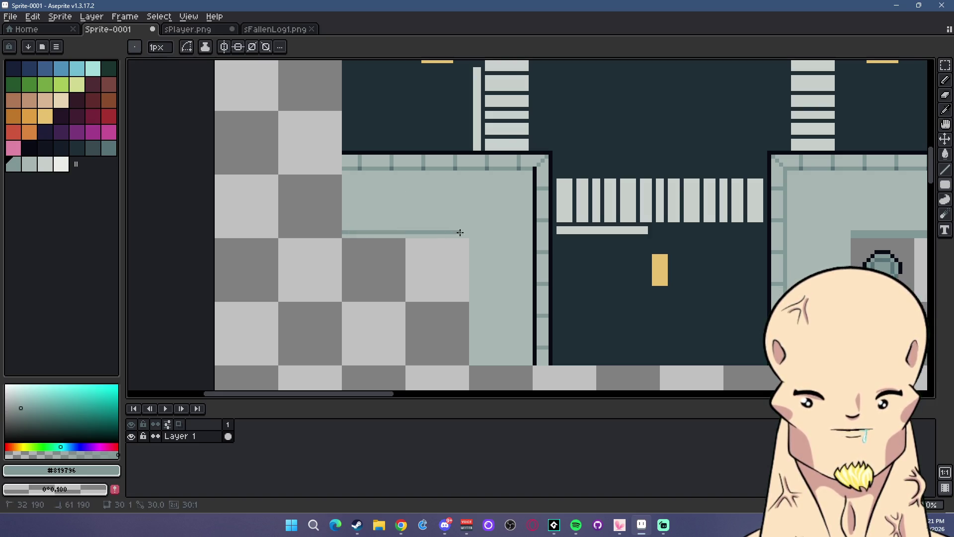
pyautogui.moveTo(343, 232); pyautogui.dragTo(470, 234)
pyautogui.hotkey('ctrl', 'z')
pyautogui.moveTo(345, 235); pyautogui.dragTo(468, 235)
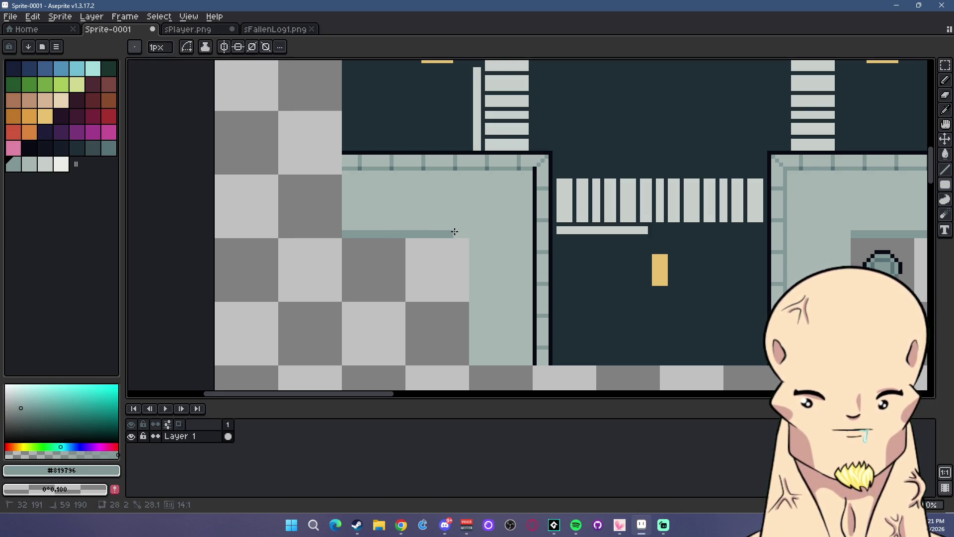
pyautogui.hscroll(3, 721, 216)
pyautogui.keyDown('alt'); pyautogui.click(707, 209); pyautogui.keyUp('alt')
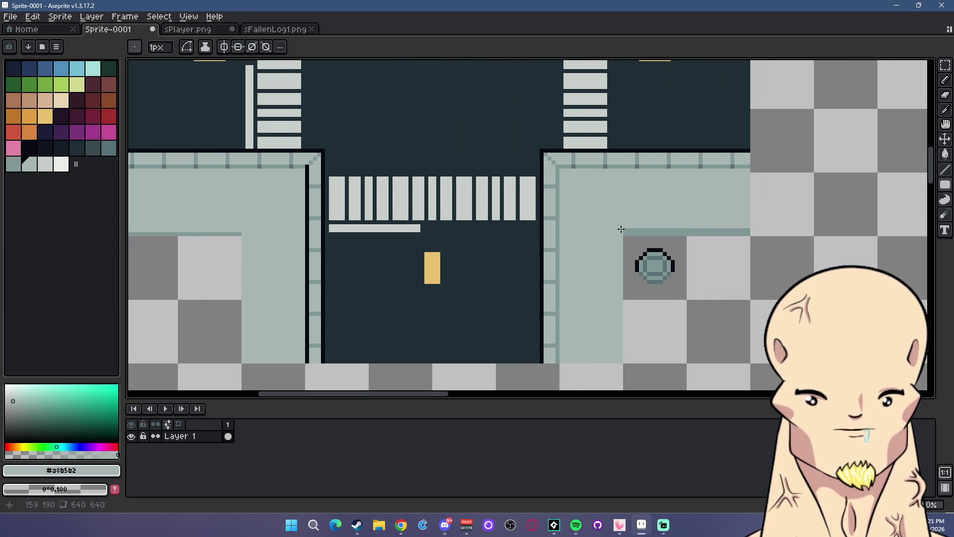
pyautogui.scroll(4, 671, 253)
pyautogui.scroll(1, 610, 288)
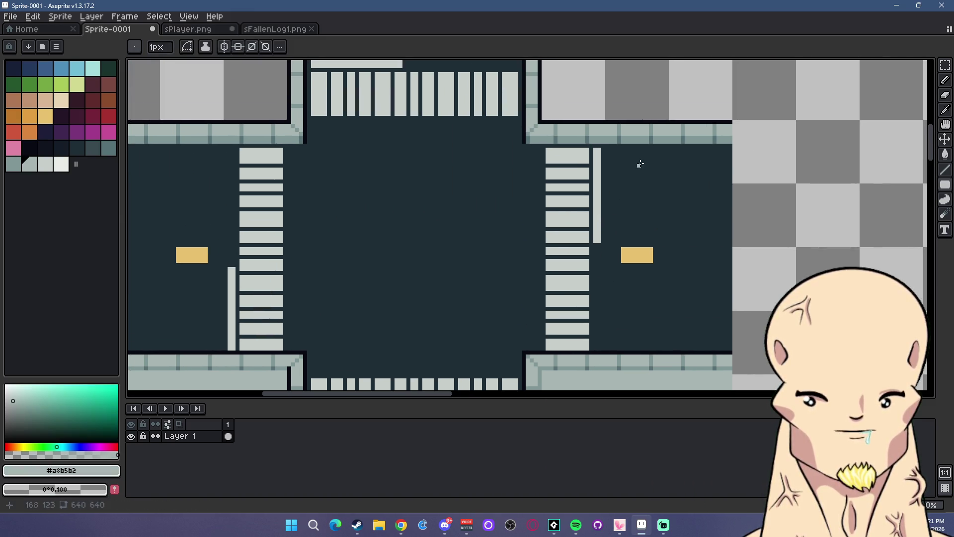
# - Nudge the right road section and its crosswalk up one pixel
pyautogui.click(945, 69)
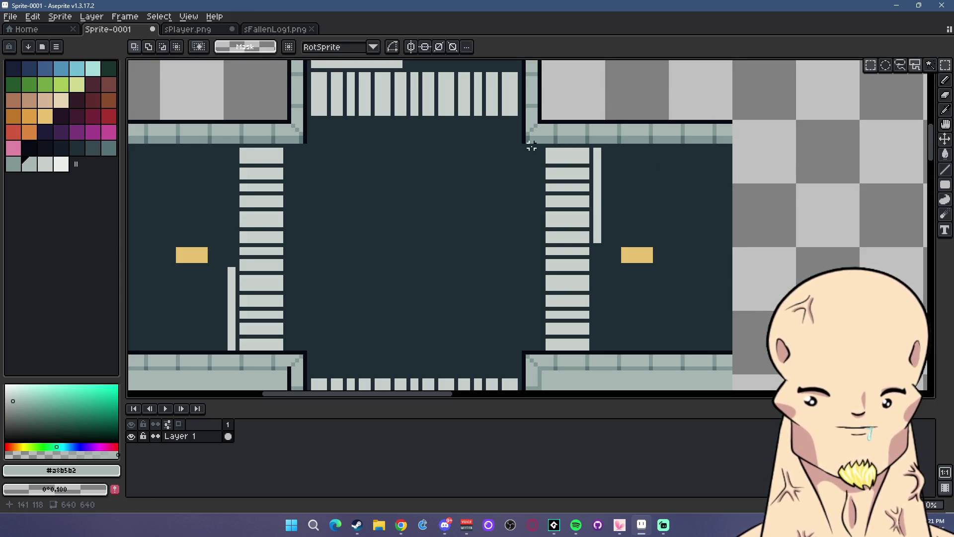
pyautogui.moveTo(524, 145); pyautogui.dragTo(732, 350)
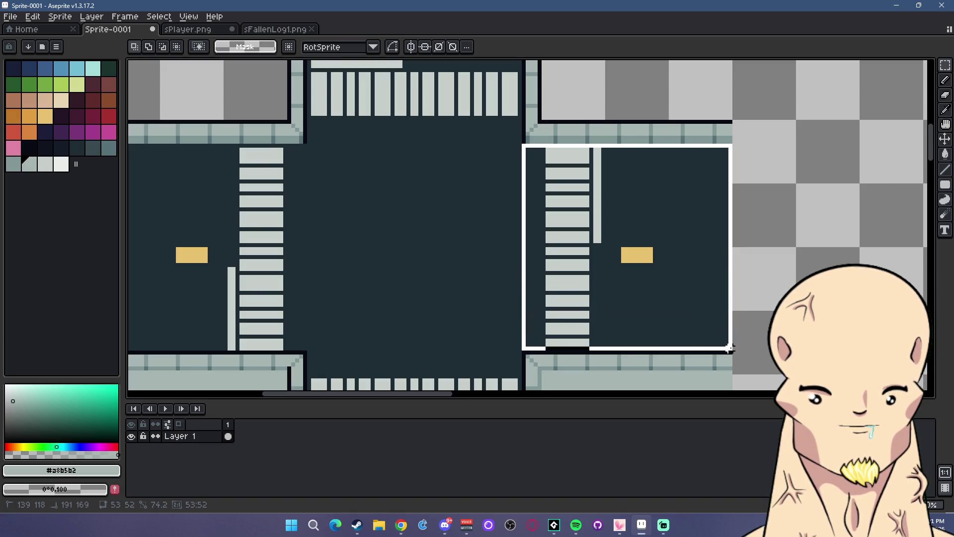
pyautogui.press('Up')
pyautogui.click(781, 277)
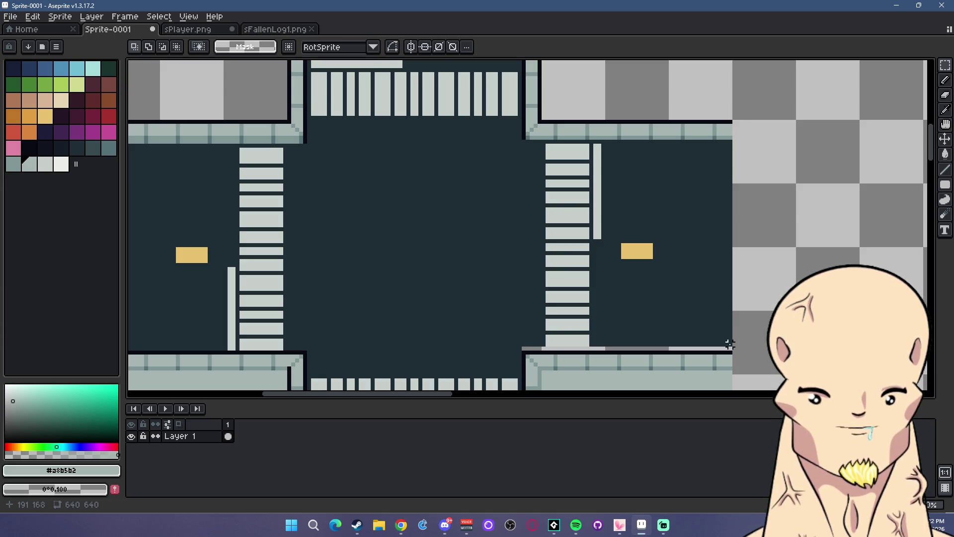
# - Nudge the left road section up one pixel and draw dark #202c37 over the leftover strip
pyautogui.keyDown('alt'); pyautogui.click(724, 196); pyautogui.keyUp('alt')
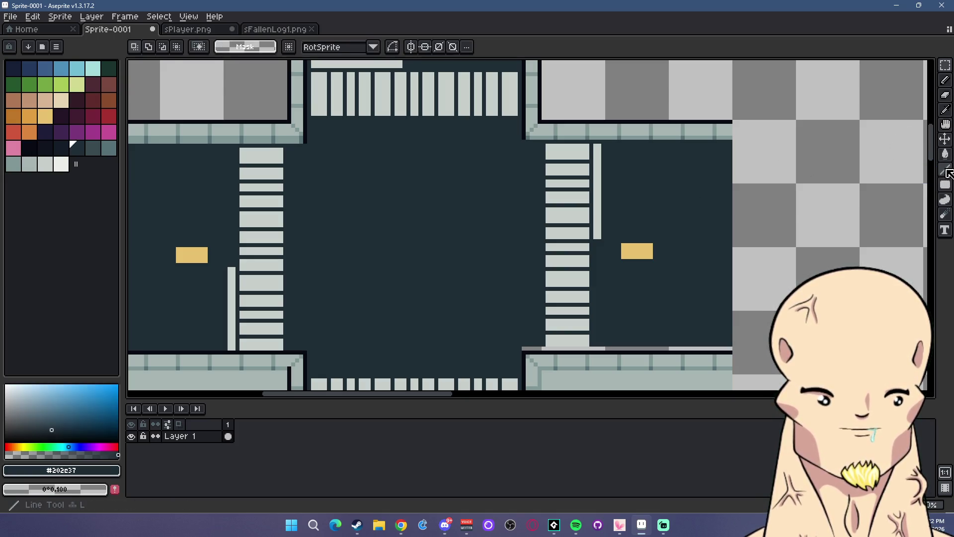
pyautogui.hotkey('shift', 'l')
pyautogui.scroll(-1, 514, 302)
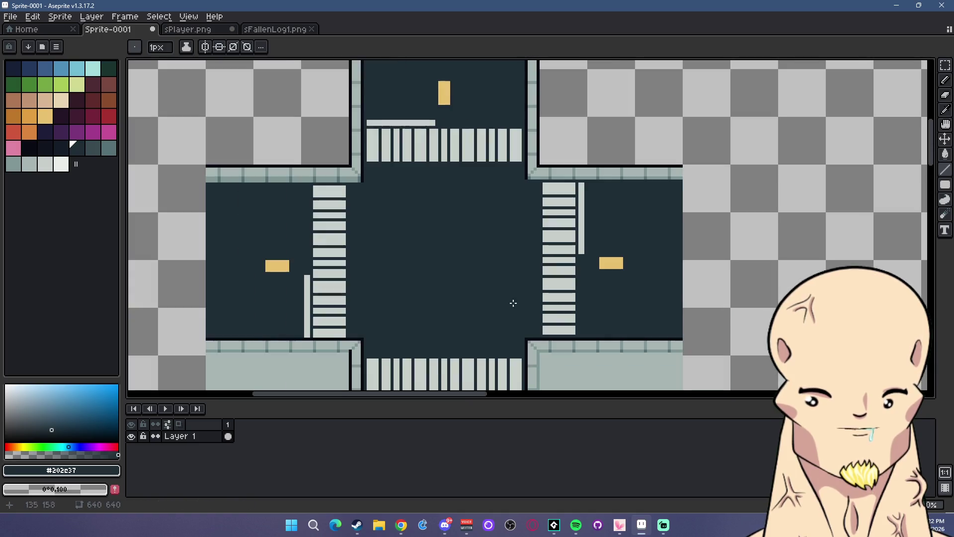
pyautogui.hscroll(-5, 388, 301)
pyautogui.press('w')
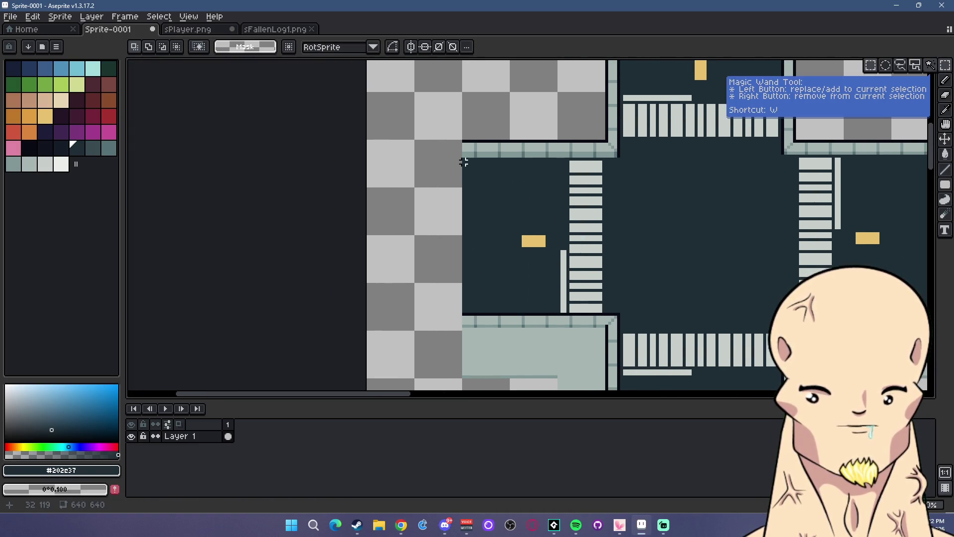
pyautogui.scroll(1, 465, 158)
pyautogui.press('m')
pyautogui.moveTo(464, 158); pyautogui.dragTo(670, 364)
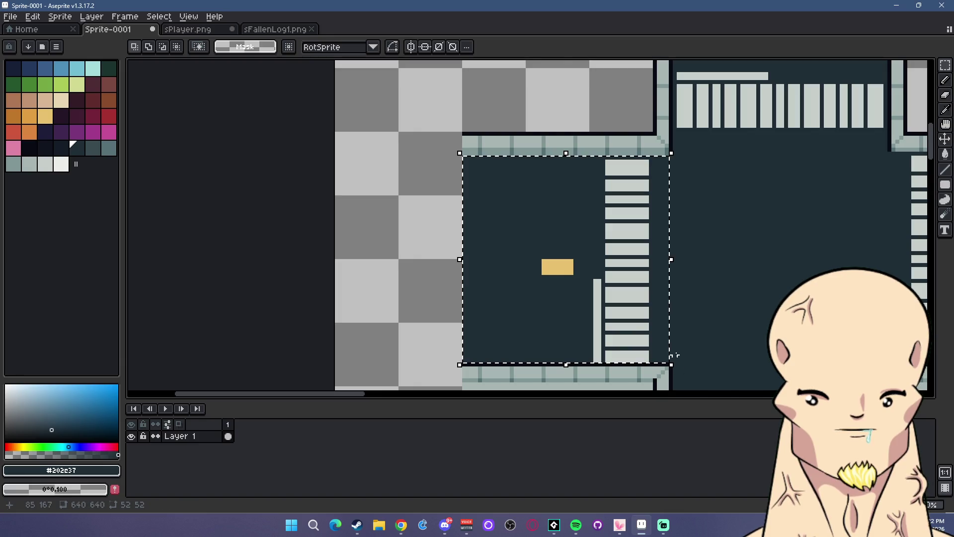
pyautogui.press('Up')
pyautogui.moveTo(662, 149); pyautogui.dragTo(692, 174)
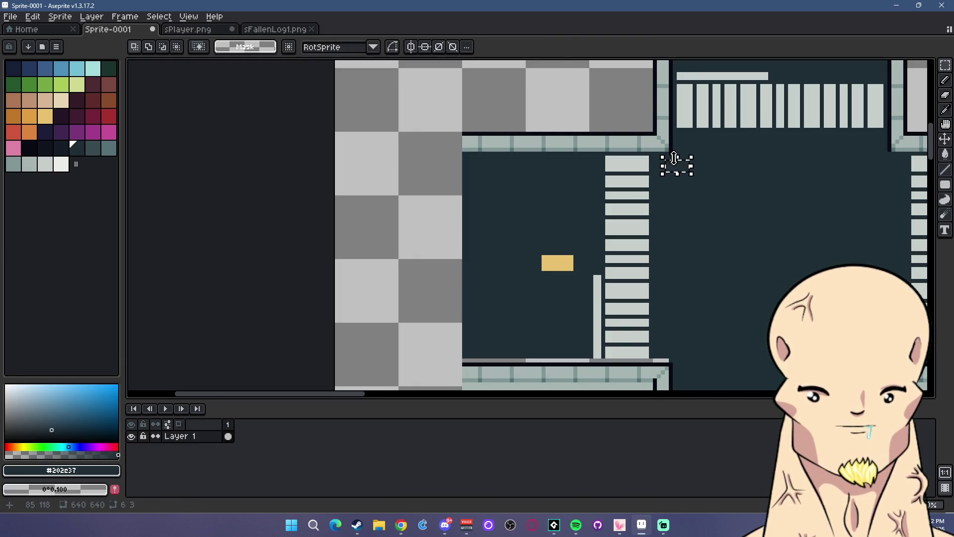
pyautogui.hotkey('ctrl', 'd')
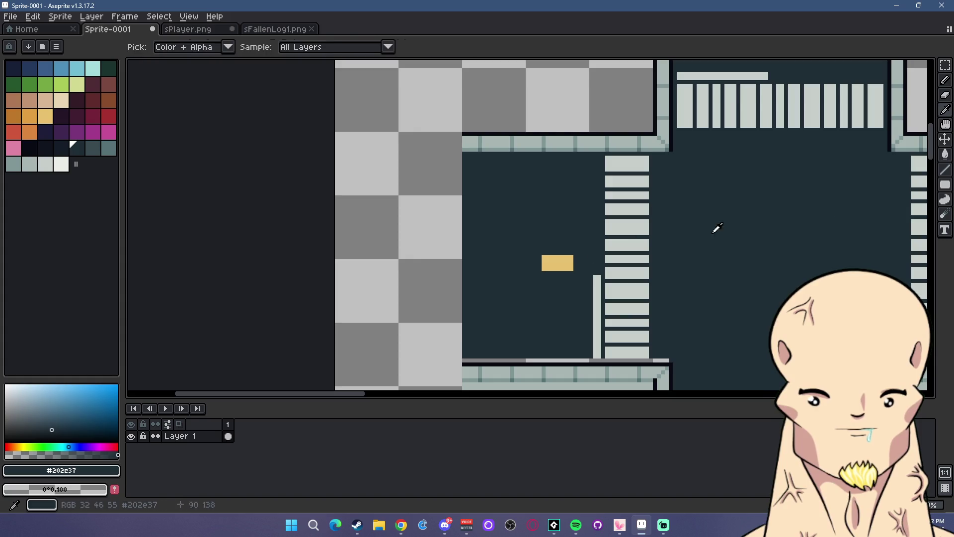
pyautogui.press('g')
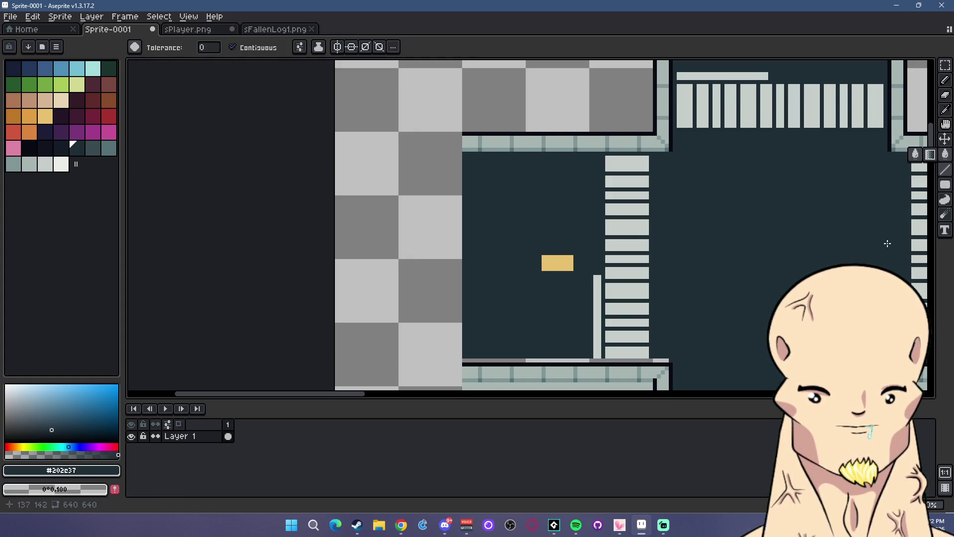
pyautogui.press('l')
pyautogui.moveTo(465, 360); pyautogui.dragTo(670, 359)
# - Bring the lower crosswalk into view and eyedrop the pale-teal #a8b5b2 sidewalk colour
pyautogui.scroll(-2, 631, 318)
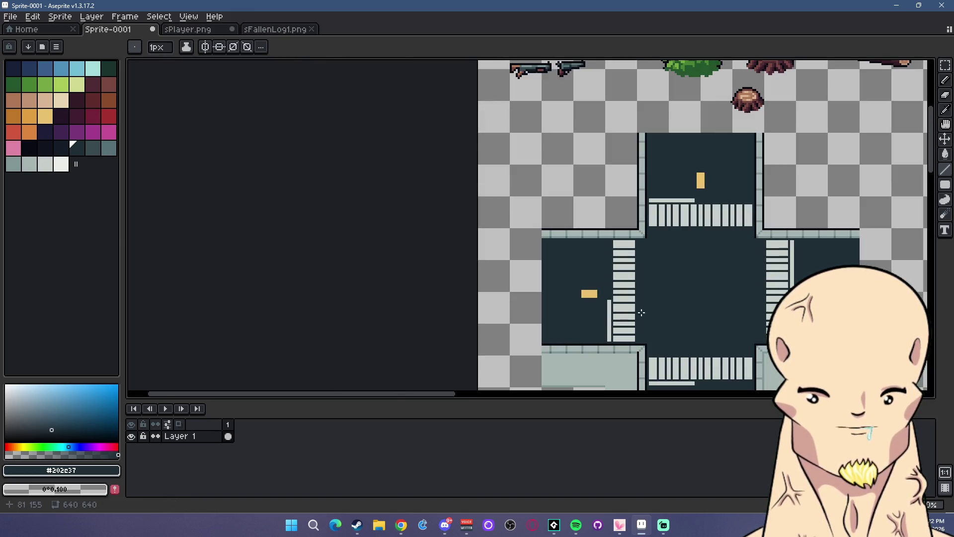
pyautogui.scroll(1, 544, 298)
pyautogui.scroll(1, 597, 296)
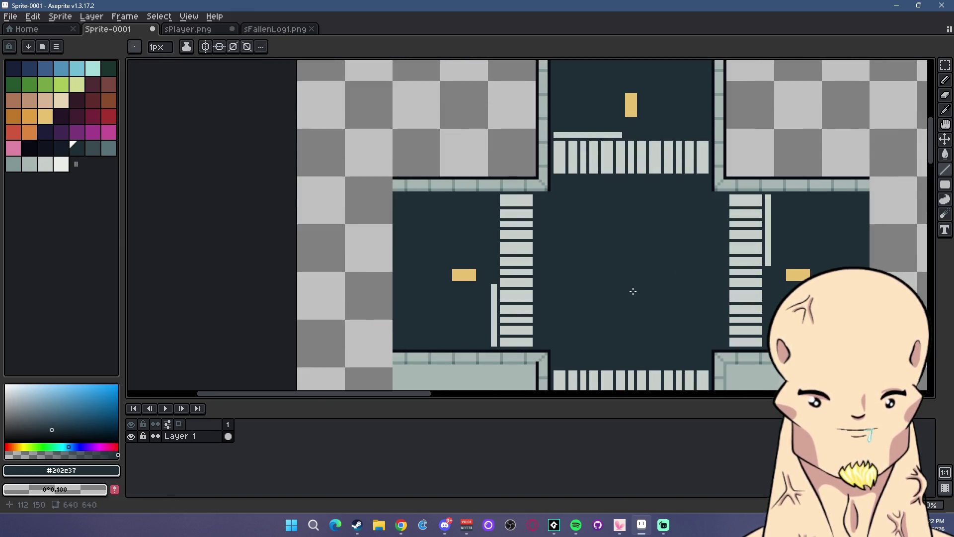
pyautogui.scroll(-2, 632, 292)
pyautogui.scroll(2, 637, 275)
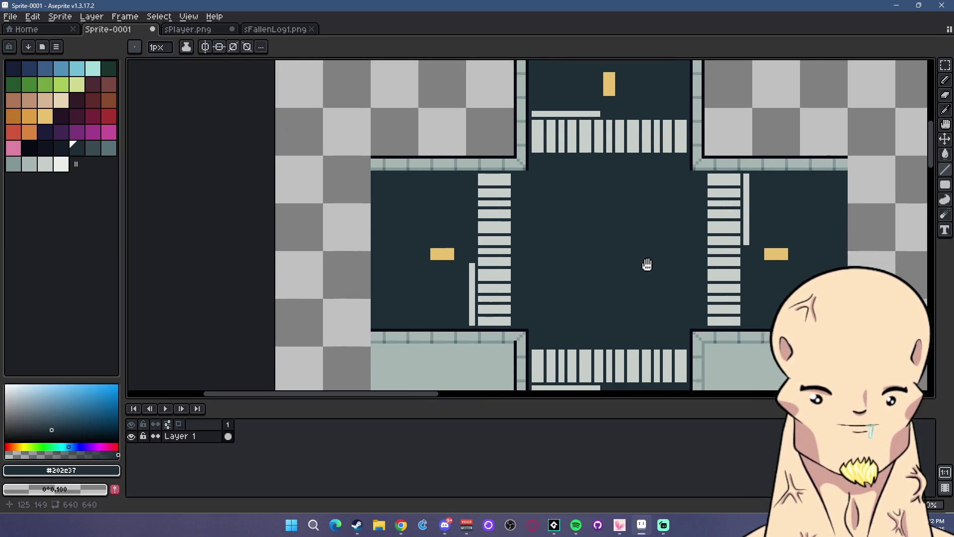
pyautogui.moveTo(613, 258); pyautogui.dragTo(589, 323)
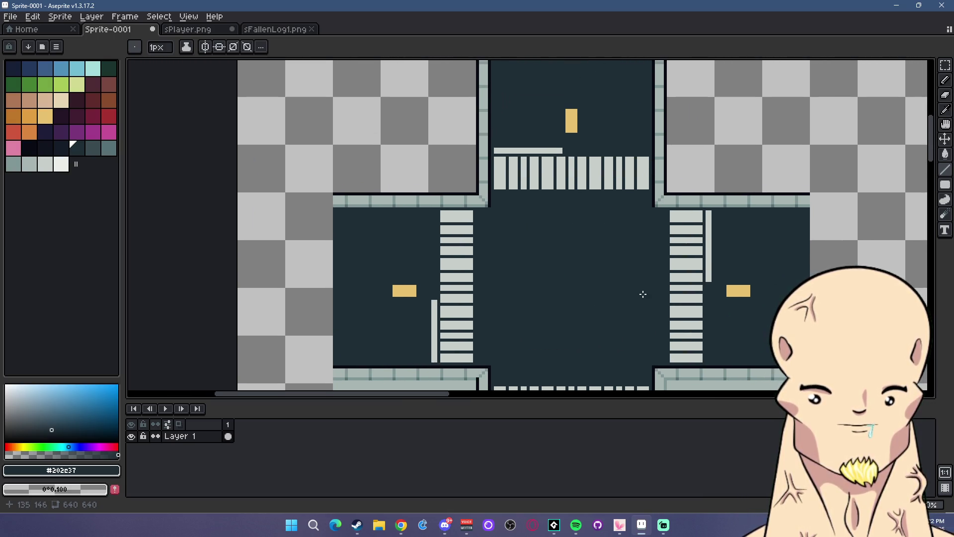
pyautogui.moveTo(643, 294); pyautogui.dragTo(618, 198)
pyautogui.scroll(-4, 553, 163)
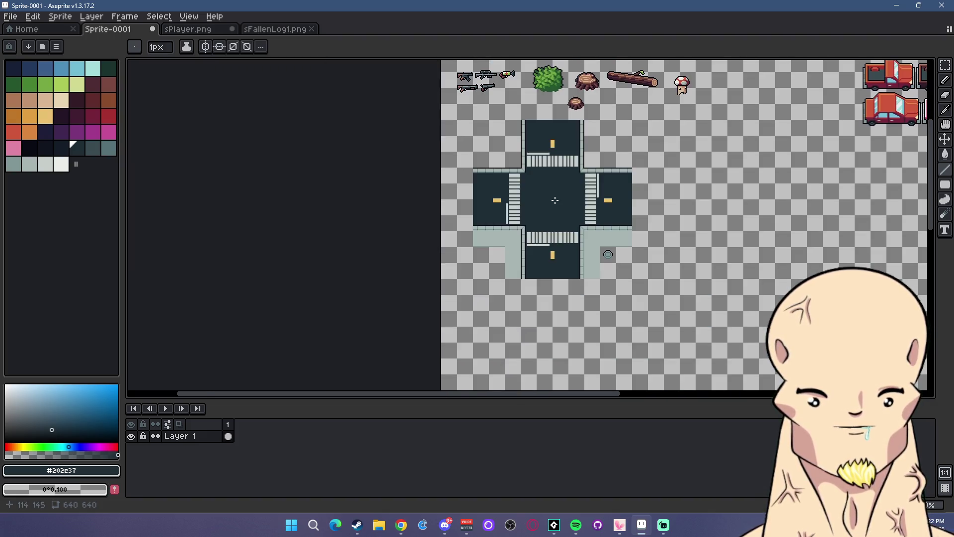
pyautogui.scroll(2, 560, 195)
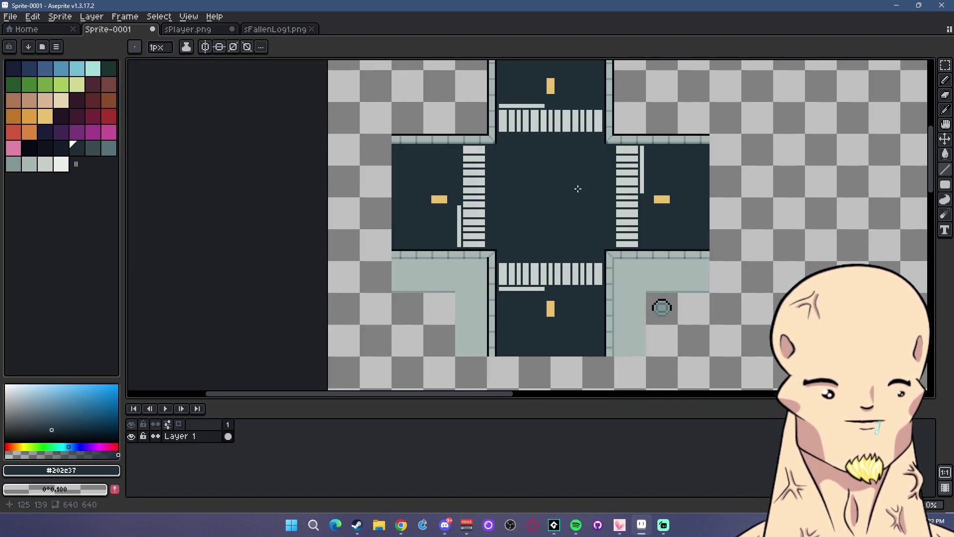
pyautogui.scroll(1, 581, 226)
pyautogui.moveTo(627, 269); pyautogui.dragTo(608, 162)
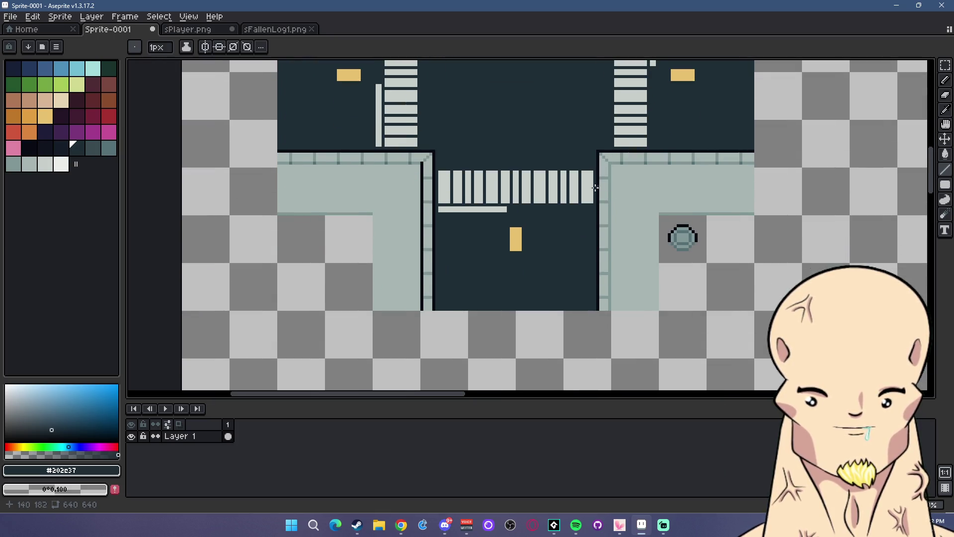
pyautogui.keyDown('alt'); pyautogui.click(381, 226); pyautogui.keyUp('alt')
pyautogui.scroll(3, 532, 239)
pyautogui.scroll(1, 532, 238)
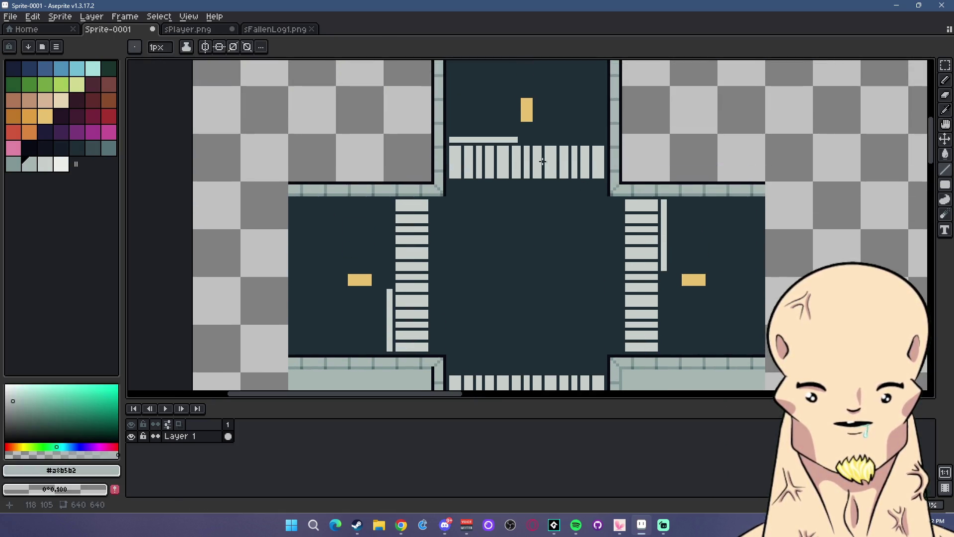
pyautogui.scroll(2, 900, 189)
pyautogui.hscroll(-2, 900, 189)
pyautogui.click(944, 184)
# - Fill a pale-teal block at the top-left corner and draw its dark outer edges
pyautogui.moveTo(462, 121)
pyautogui.mouseDown()
pyautogui.moveTo(507, 262)
pyautogui.moveTo(366, 217)
pyautogui.mouseUp()
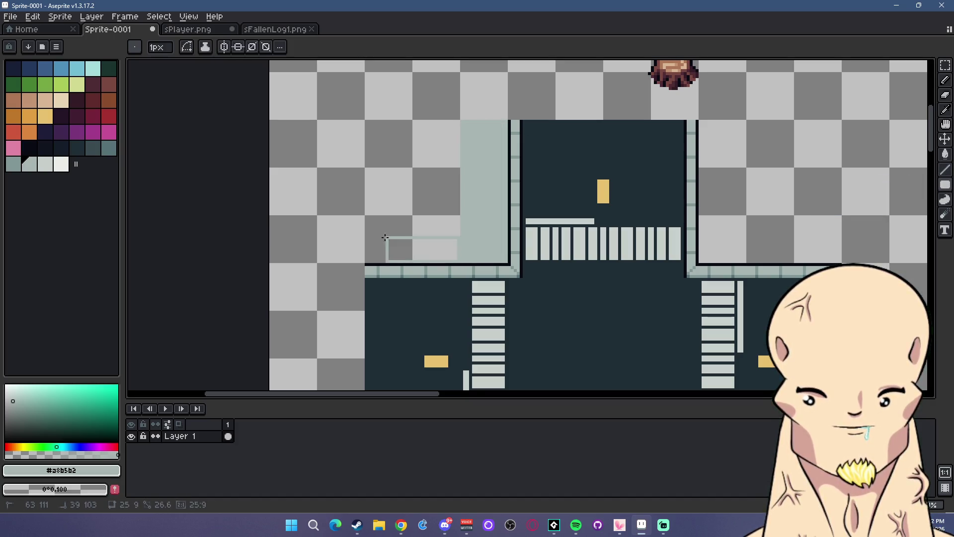
pyautogui.press('alt')
pyautogui.keyDown('alt'); pyautogui.click(485, 262); pyautogui.keyUp('alt')
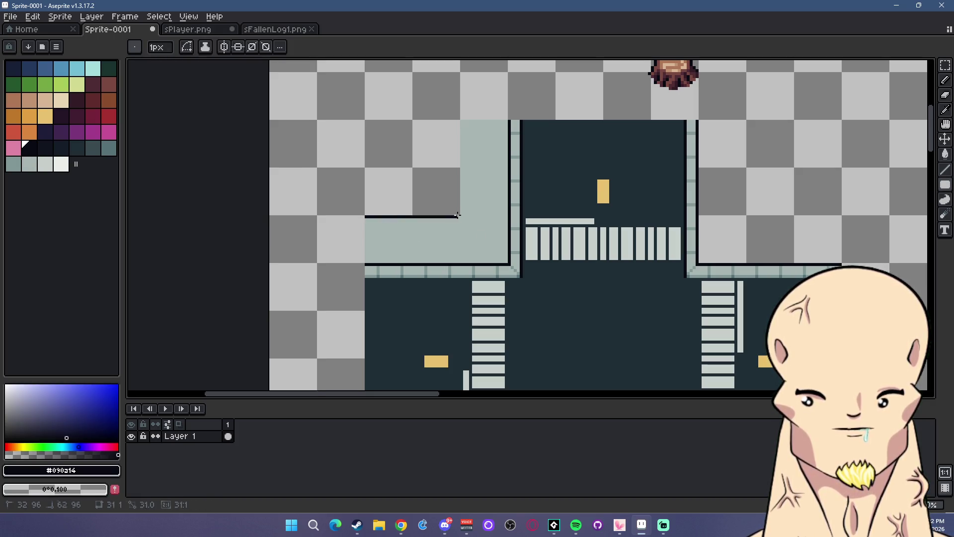
pyautogui.moveTo(366, 215)
pyautogui.mouseDown()
pyautogui.moveTo(461, 216)
pyautogui.moveTo(461, 119)
pyautogui.mouseUp()
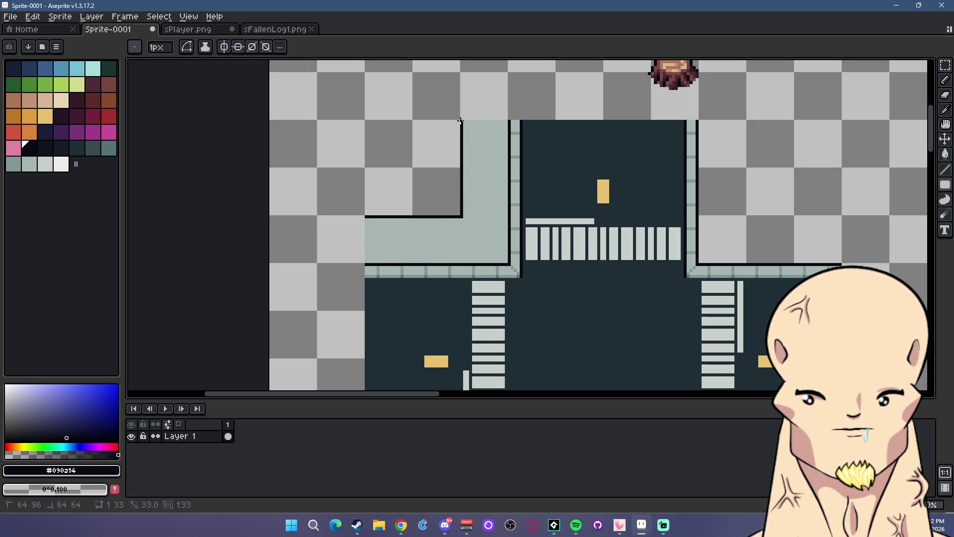
pyautogui.moveTo(744, 121)
pyautogui.mouseDown()
pyautogui.moveTo(745, 216)
pyautogui.moveTo(842, 217)
pyautogui.mouseUp()
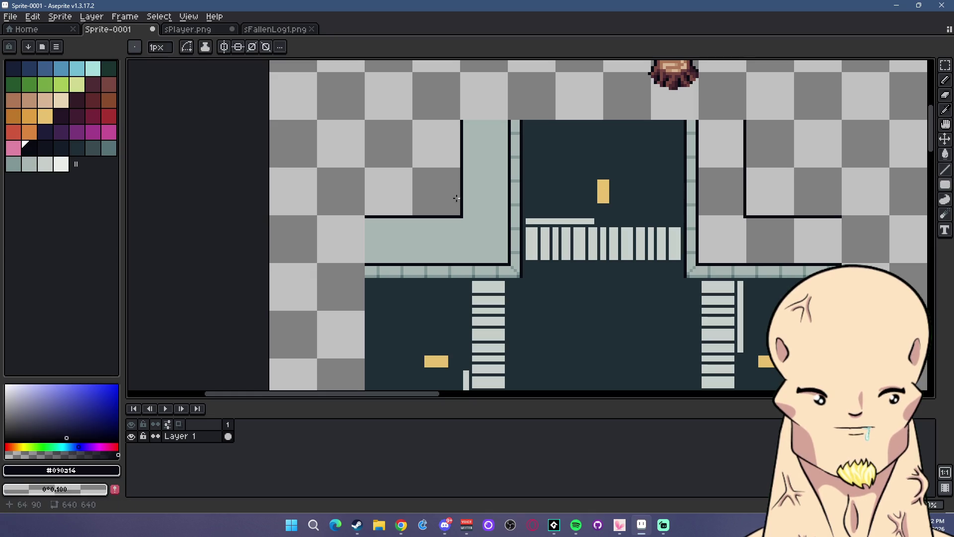
# - Add horizontal and vertical pale-teal strips forming an L at the top-right corner
pyautogui.keyDown('alt'); pyautogui.click(516, 188); pyautogui.keyUp('alt')
pyautogui.click(946, 186)
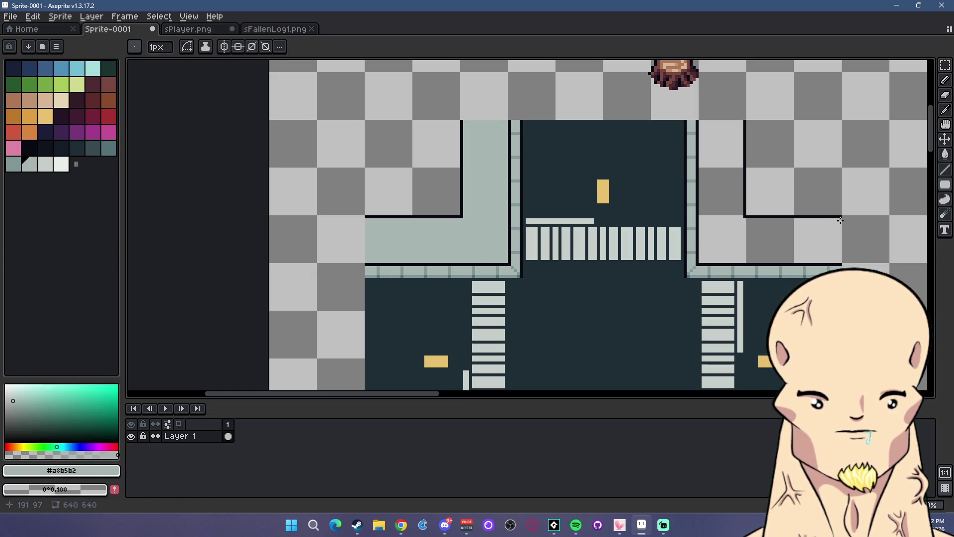
pyautogui.moveTo(840, 221); pyautogui.dragTo(701, 261)
pyautogui.moveTo(701, 217); pyautogui.dragTo(744, 121)
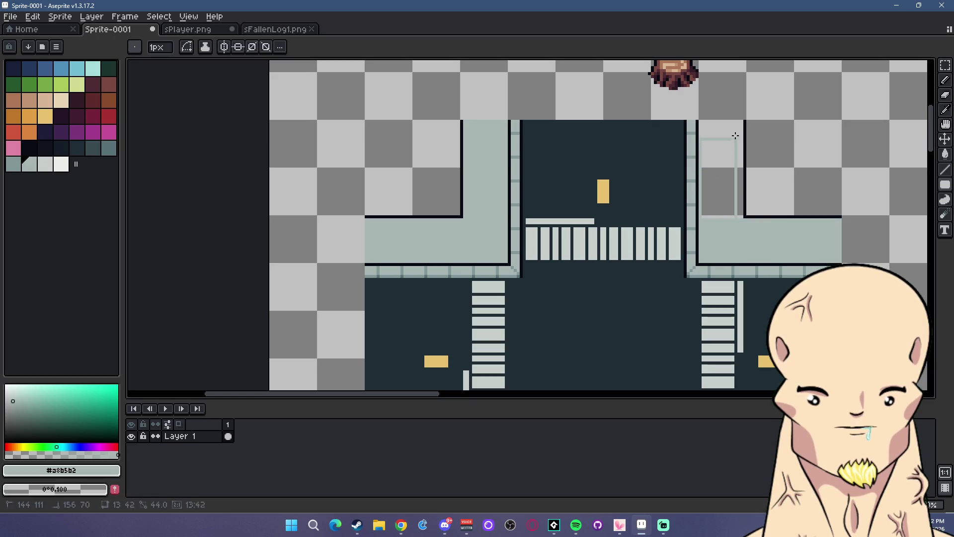
# - Draw near-black vertical edge lines on the lower-right and lower-left sidewalk corners
pyautogui.scroll(-3, 750, 233)
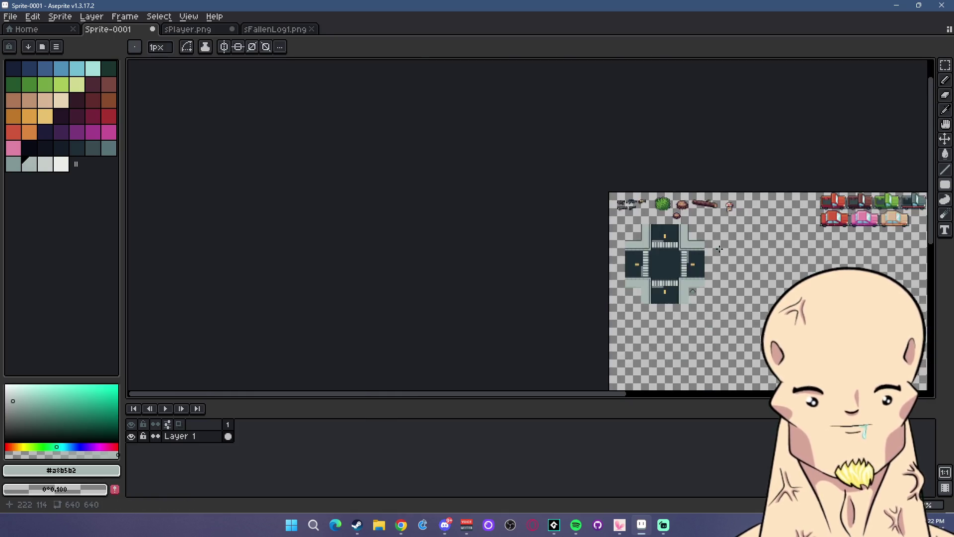
pyautogui.scroll(1, 695, 218)
pyautogui.scroll(1, 671, 211)
pyautogui.scroll(1, 649, 207)
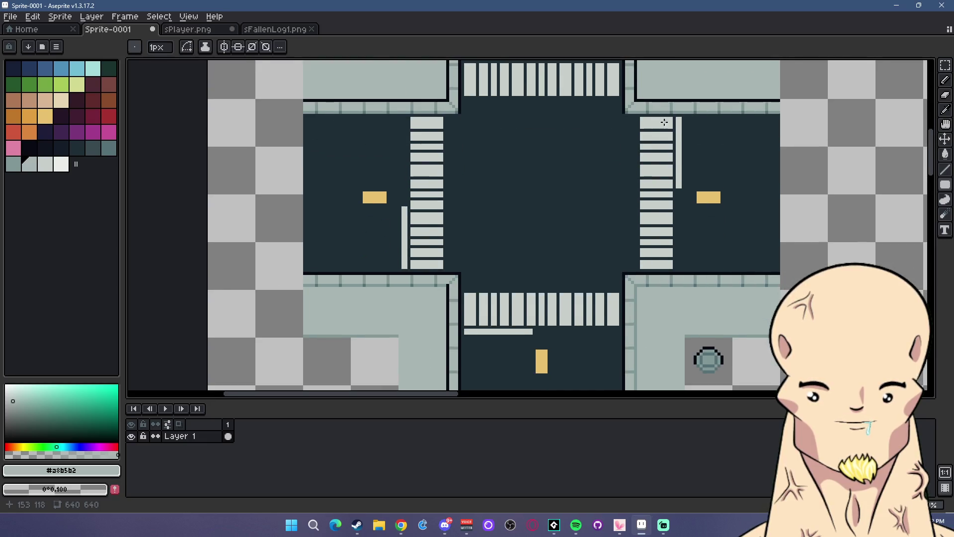
pyautogui.scroll(-1, 646, 205)
pyautogui.scroll(1, 639, 202)
pyautogui.scroll(-1, 630, 198)
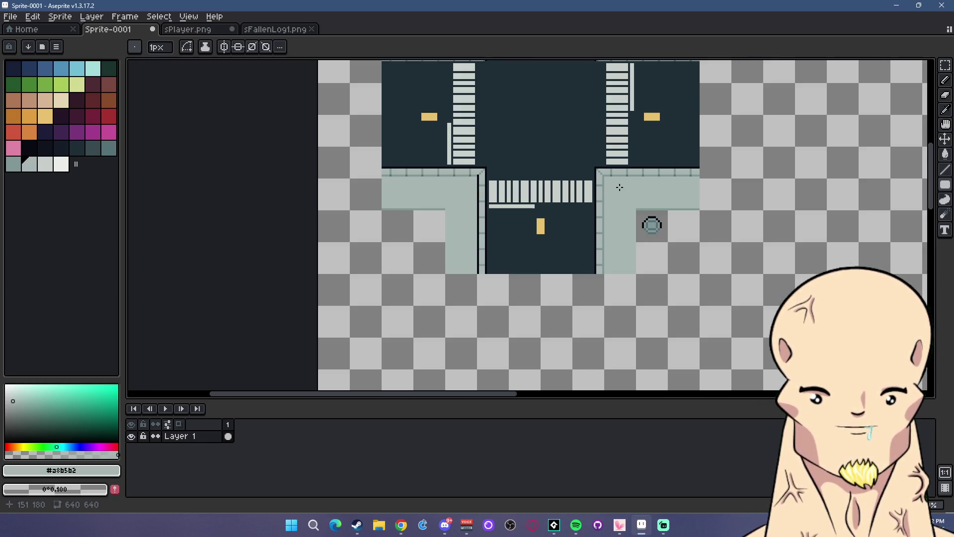
pyautogui.moveTo(672, 177)
pyautogui.mouseDown()
pyautogui.moveTo(686, 298)
pyautogui.moveTo(628, 206)
pyautogui.mouseUp()
pyautogui.scroll(1, 628, 207)
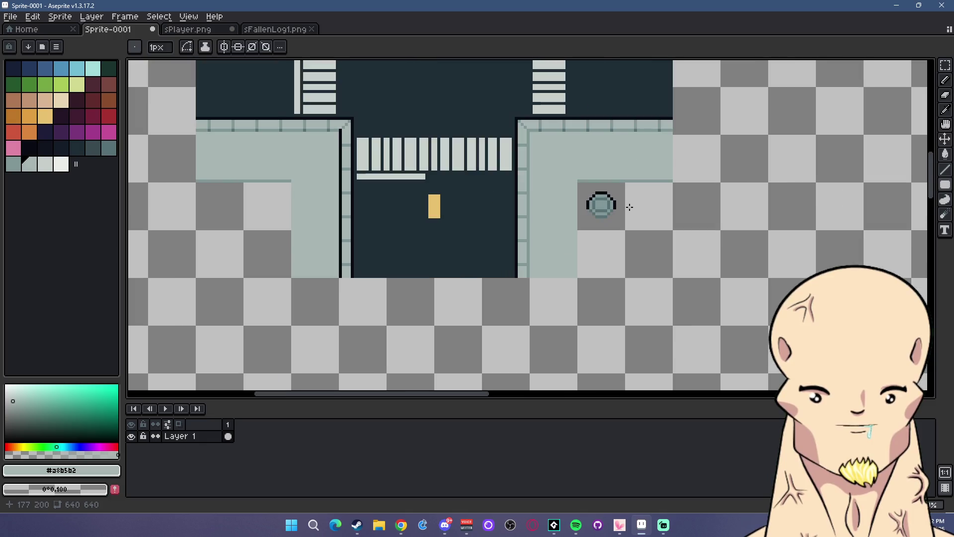
pyautogui.click(30, 148)
pyautogui.click(945, 169)
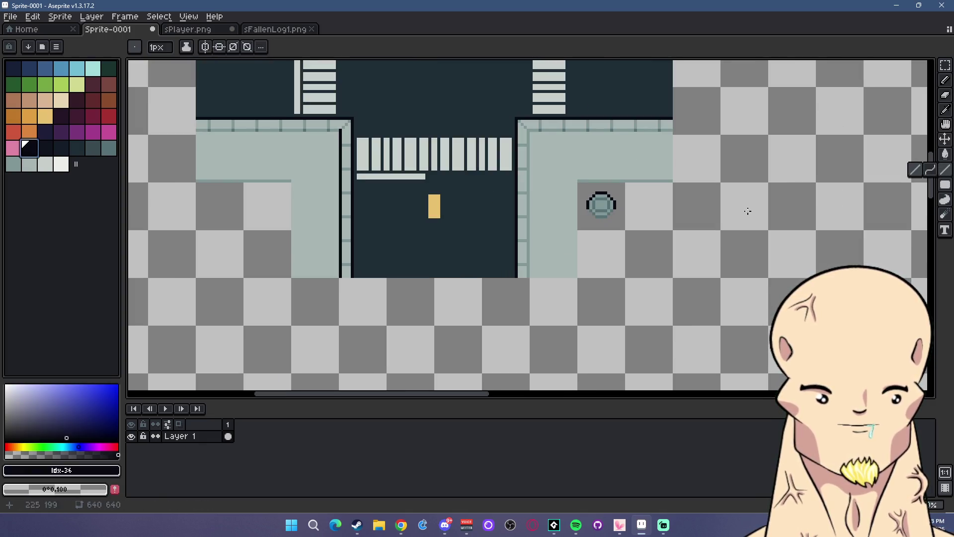
pyautogui.moveTo(576, 277); pyautogui.dragTo(575, 179)
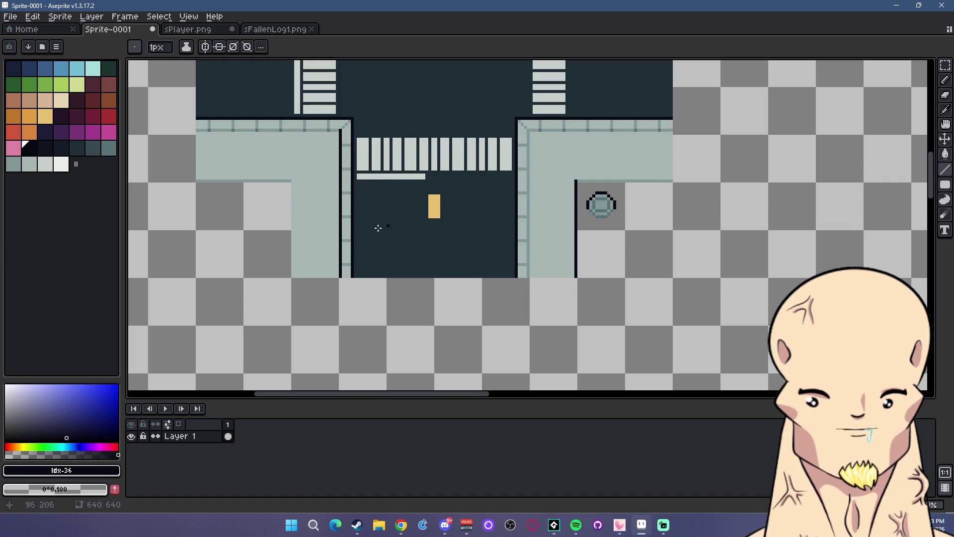
pyautogui.moveTo(328, 249); pyautogui.dragTo(478, 241)
pyautogui.moveTo(444, 268); pyautogui.dragTo(442, 173)
pyautogui.scroll(-4, 482, 179)
pyautogui.scroll(2, 489, 162)
pyautogui.scroll(-1, 563, 167)
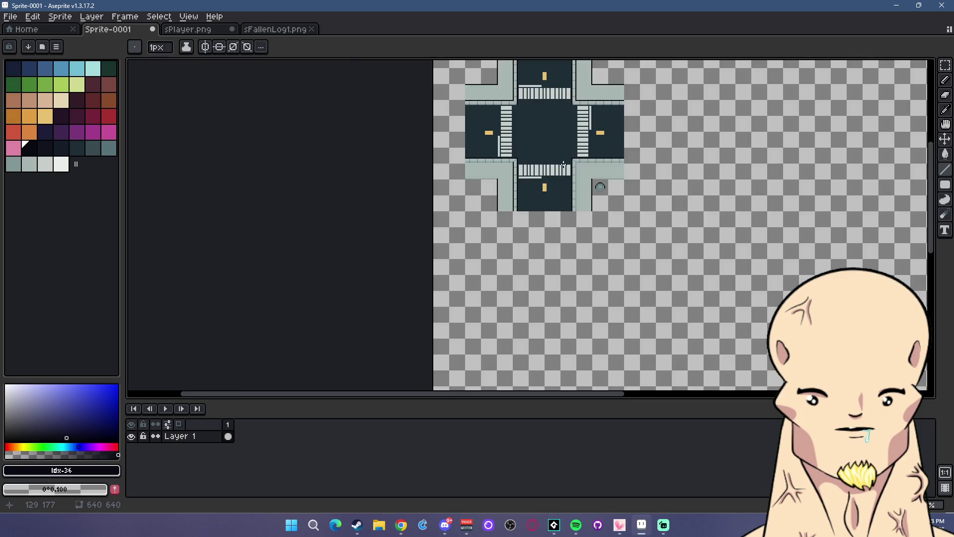
pyautogui.scroll(5, 564, 167)
# - Draw vertical and horizontal tile seams across the lower-right sidewalk in a darker teal
pyautogui.press('i')
pyautogui.click(693, 209)
pyautogui.press('l')
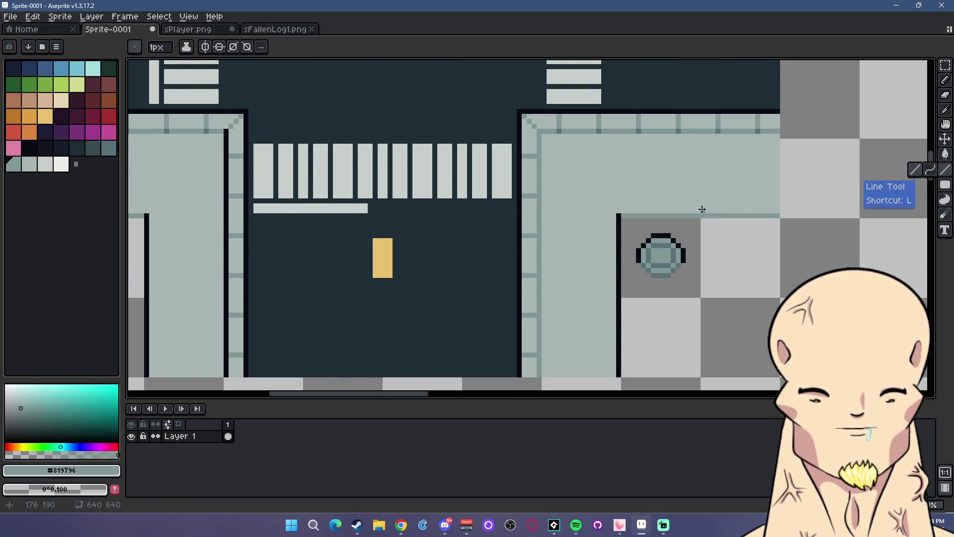
pyautogui.moveTo(702, 210); pyautogui.dragTo(703, 134)
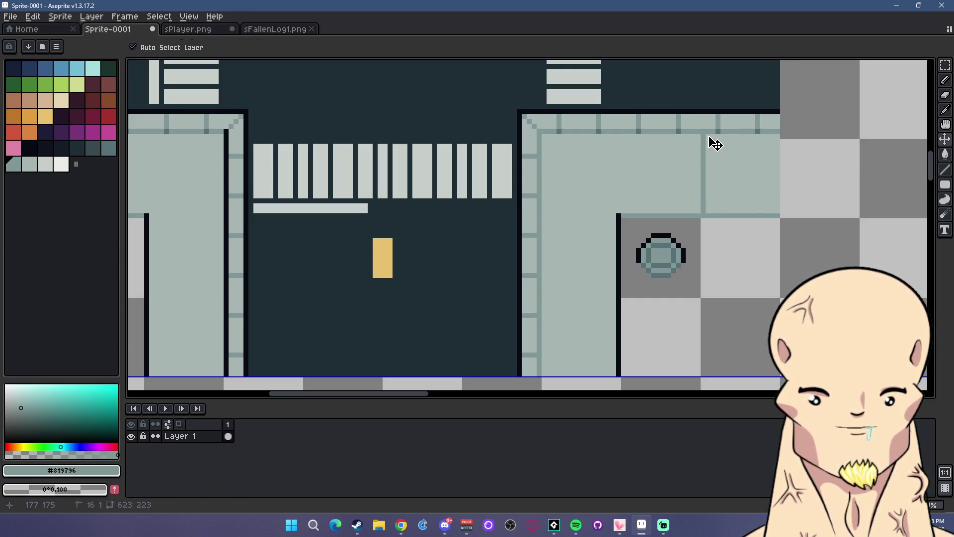
pyautogui.hotkey('ctrl', 'z')
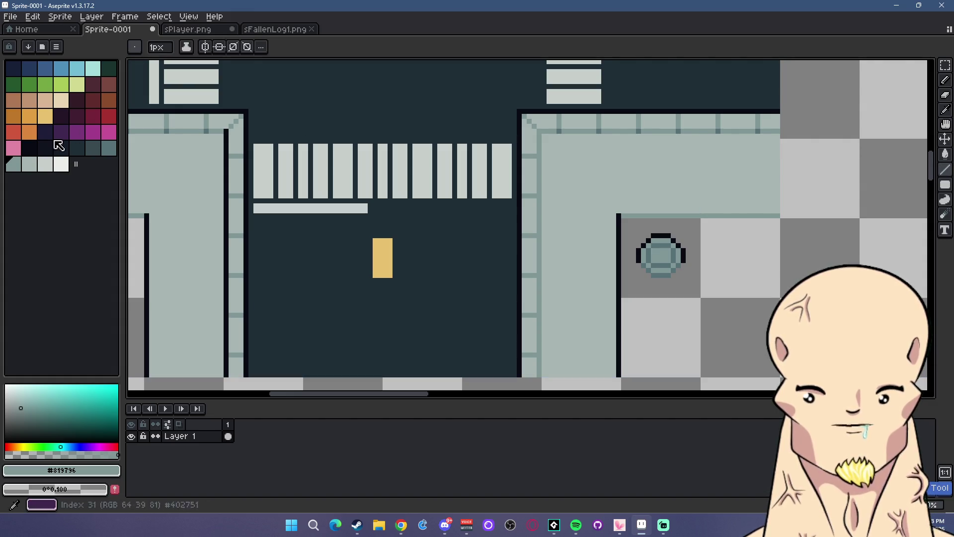
pyautogui.click(29, 165)
pyautogui.click(15, 166)
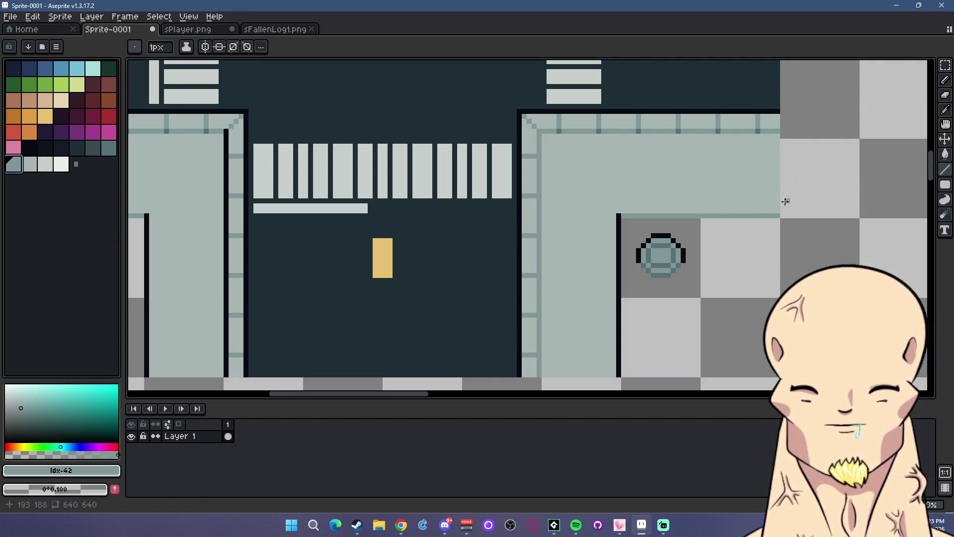
pyautogui.moveTo(774, 209); pyautogui.dragTo(778, 137)
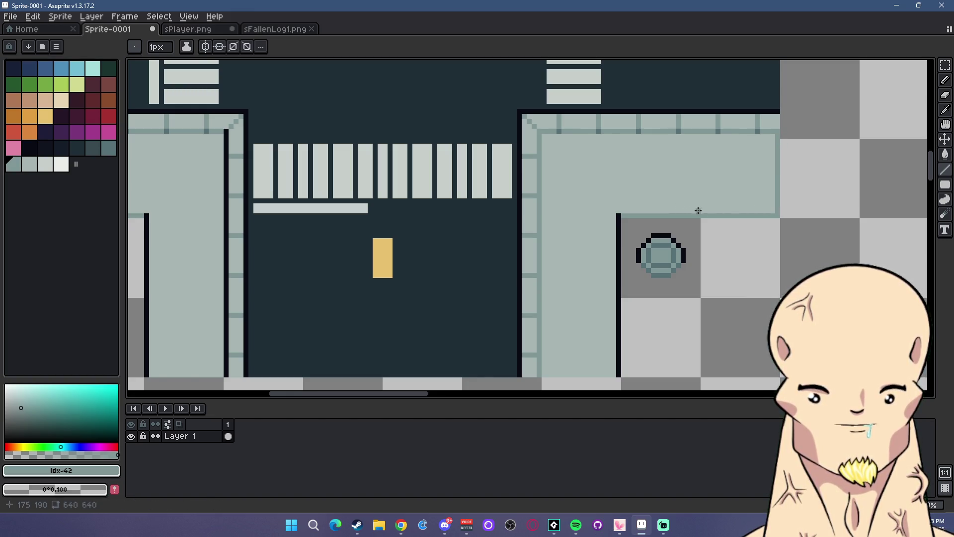
pyautogui.moveTo(699, 211); pyautogui.dragTo(698, 134)
pyautogui.moveTo(614, 217); pyautogui.dragTo(543, 216)
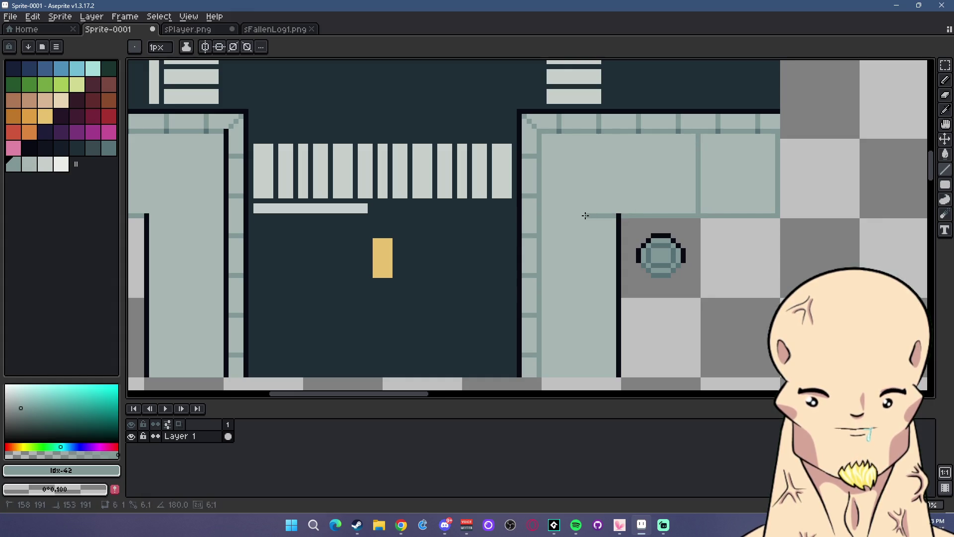
pyautogui.moveTo(619, 214); pyautogui.dragTo(618, 136)
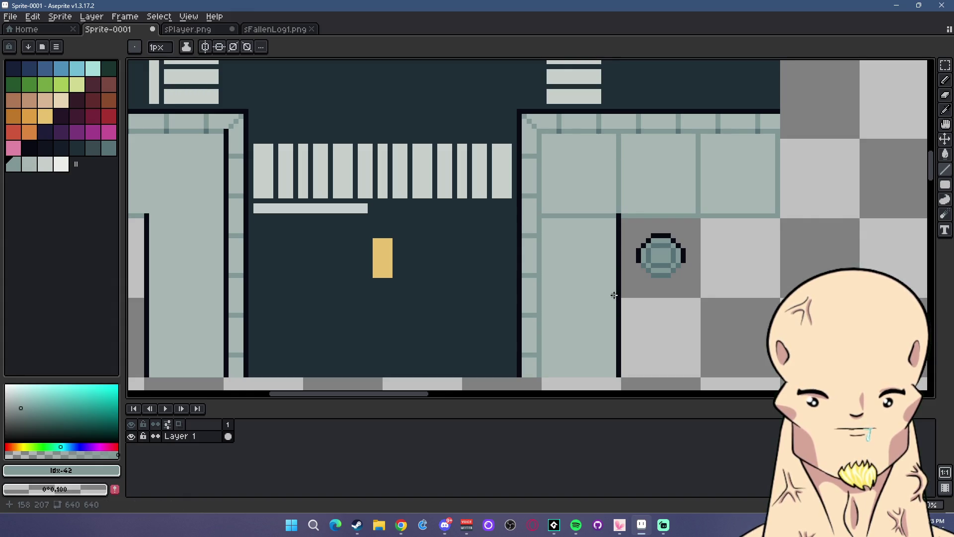
pyautogui.moveTo(614, 295); pyautogui.dragTo(542, 296)
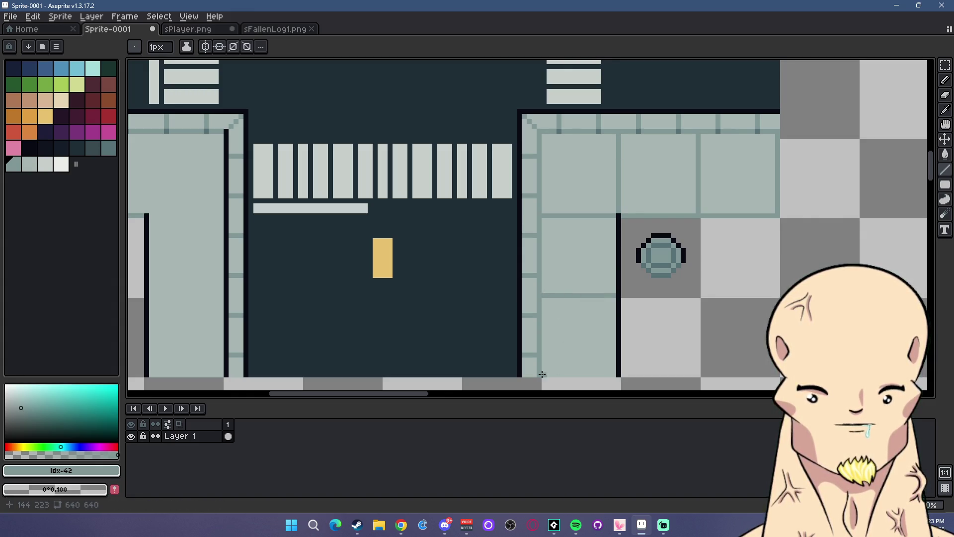
# - Add two vertical and two horizontal tile seams on the lower-left sidewalk corner
pyautogui.scroll(-3, 540, 332)
pyautogui.scroll(2, 434, 302)
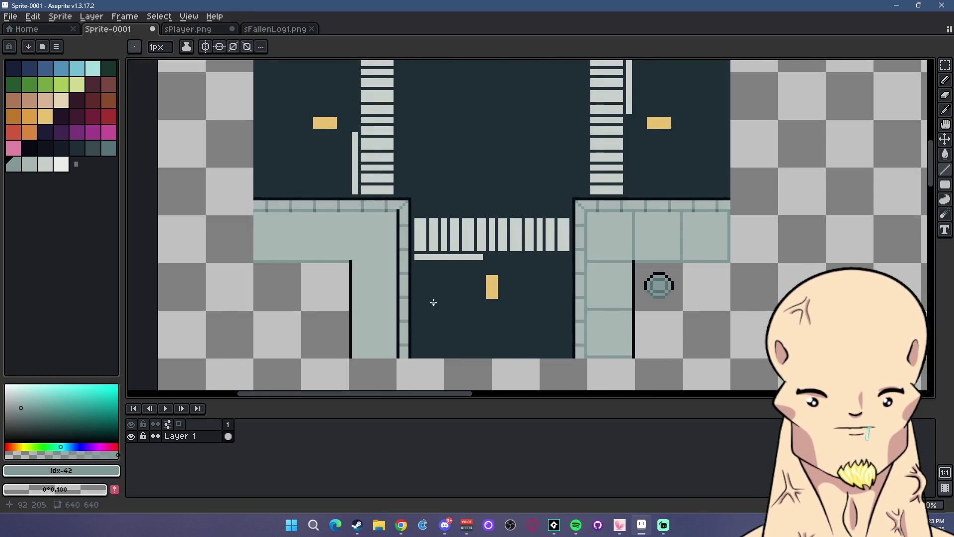
pyautogui.hscroll(-3, 433, 302)
pyautogui.scroll(1, 412, 252)
pyautogui.scroll(1, 412, 251)
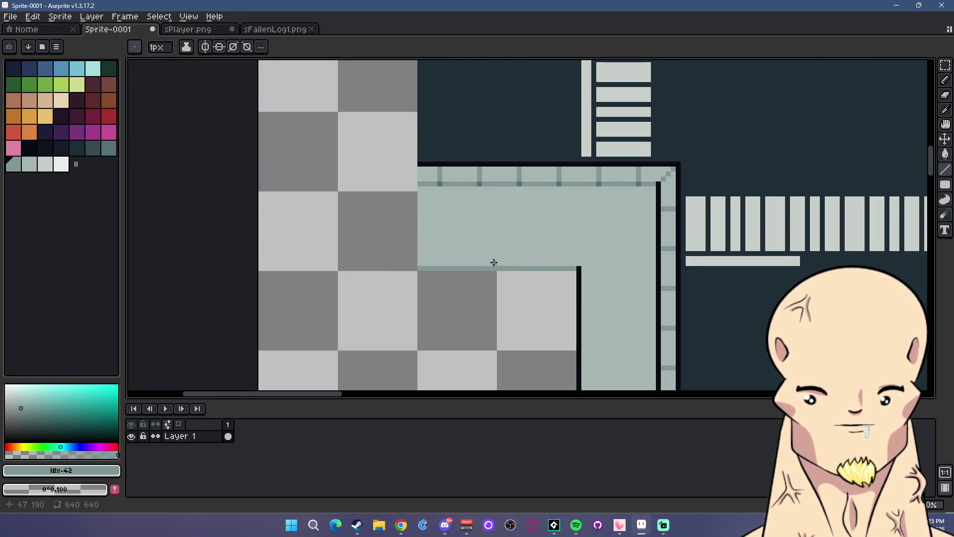
pyautogui.moveTo(494, 263); pyautogui.dragTo(492, 194)
pyautogui.moveTo(574, 265); pyautogui.dragTo(573, 186)
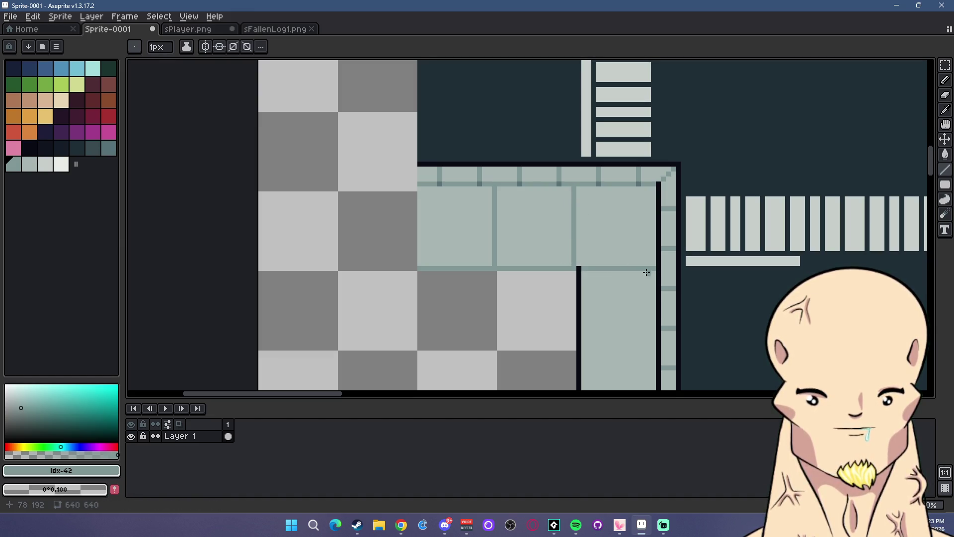
pyautogui.scroll(-2, 623, 172)
pyautogui.hscroll(1, 624, 172)
pyautogui.moveTo(540, 238); pyautogui.dragTo(613, 237)
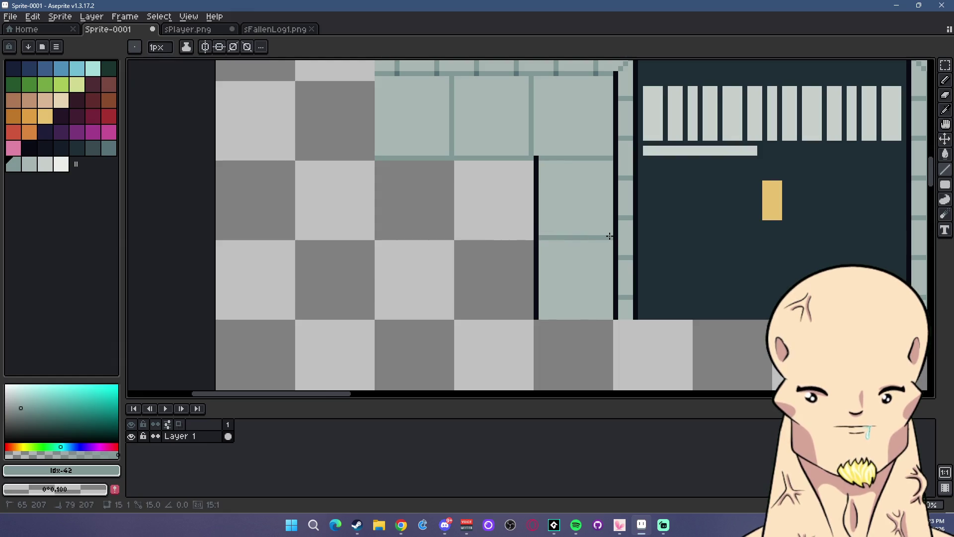
pyautogui.scroll(-1, 547, 278)
pyautogui.scroll(1, 547, 278)
pyautogui.moveTo(560, 303); pyautogui.dragTo(624, 303)
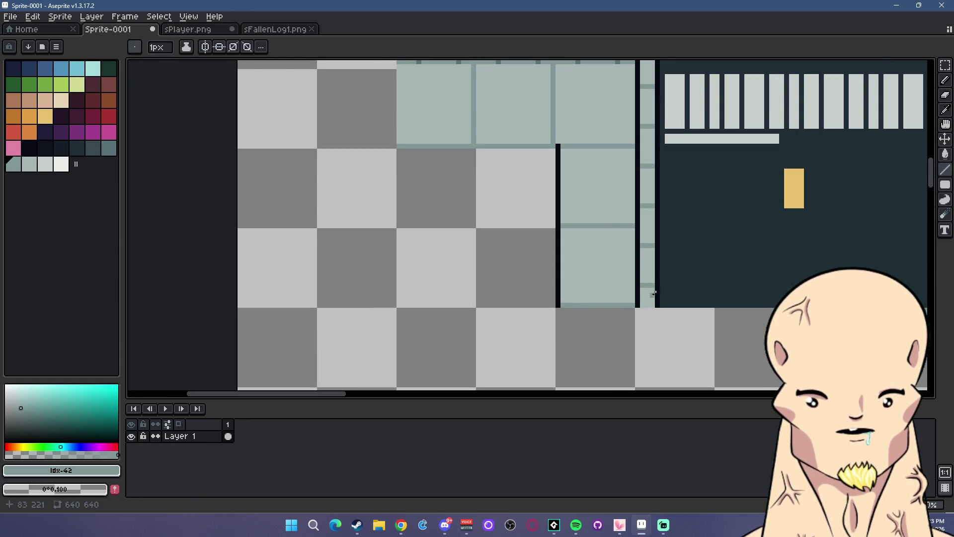
pyautogui.scroll(-2, 702, 264)
pyautogui.scroll(-1, 741, 218)
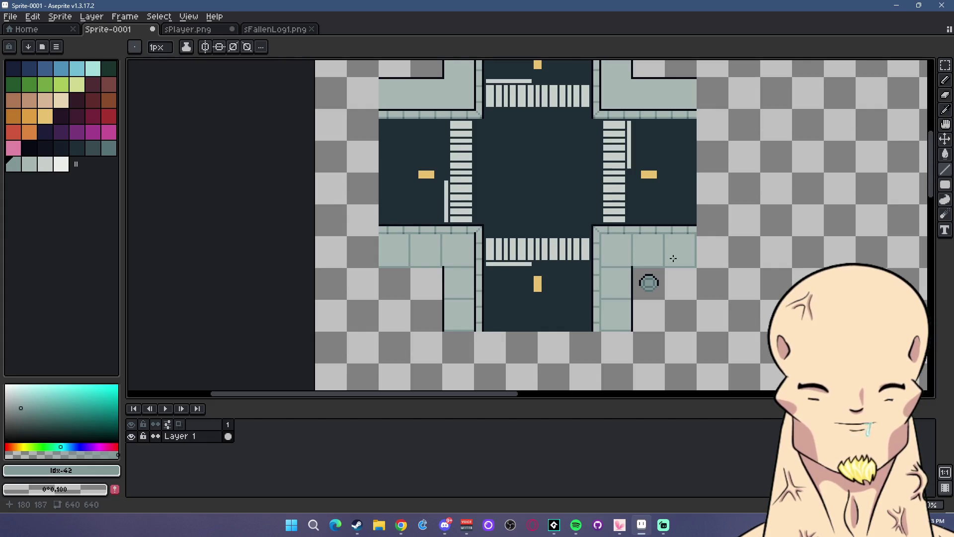
# - Draw three vertical and two horizontal tile lines on the upper-right sidewalk corner
pyautogui.scroll(-1, 657, 199)
pyautogui.scroll(-3, 659, 123)
pyautogui.scroll(5, 659, 124)
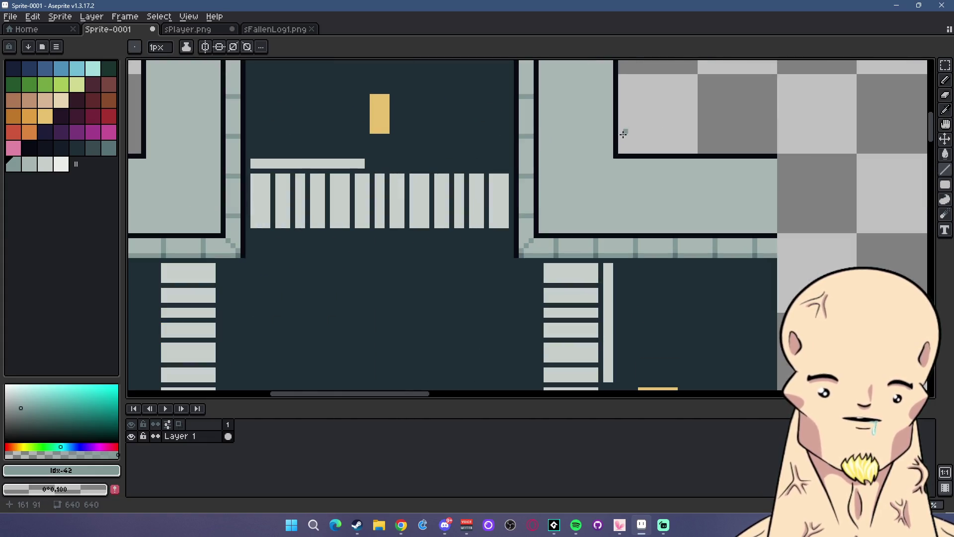
pyautogui.moveTo(695, 163); pyautogui.dragTo(702, 224)
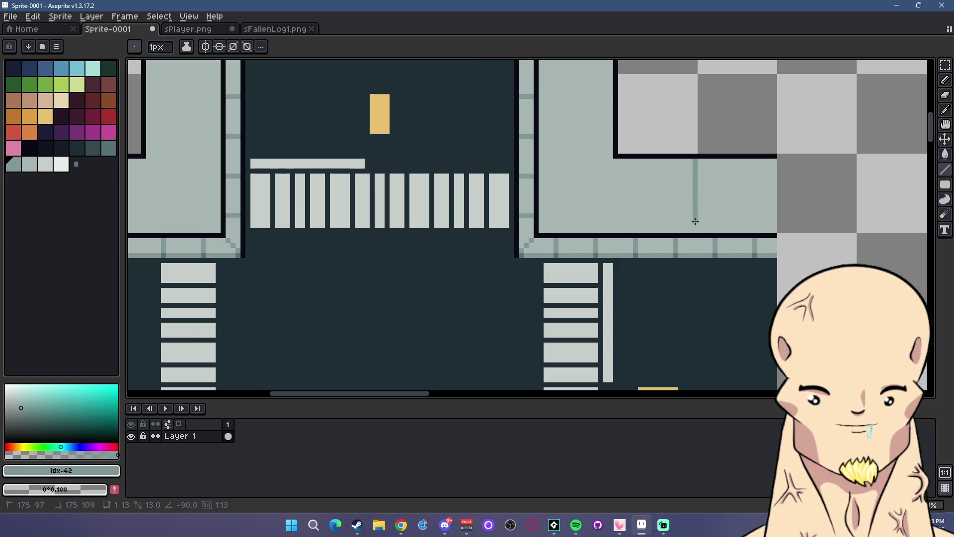
pyautogui.moveTo(774, 164); pyautogui.dragTo(773, 233)
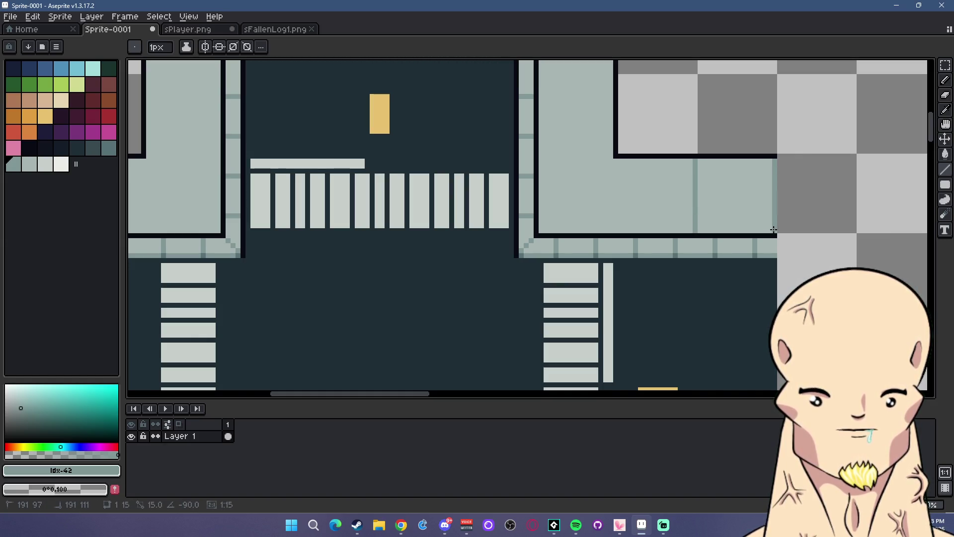
pyautogui.moveTo(617, 162); pyautogui.dragTo(617, 232)
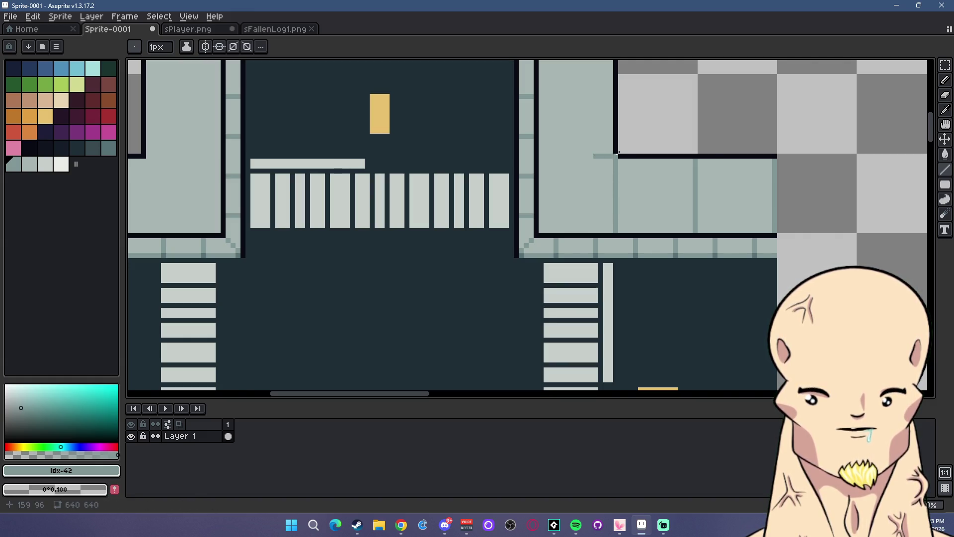
pyautogui.moveTo(612, 151); pyautogui.dragTo(539, 150)
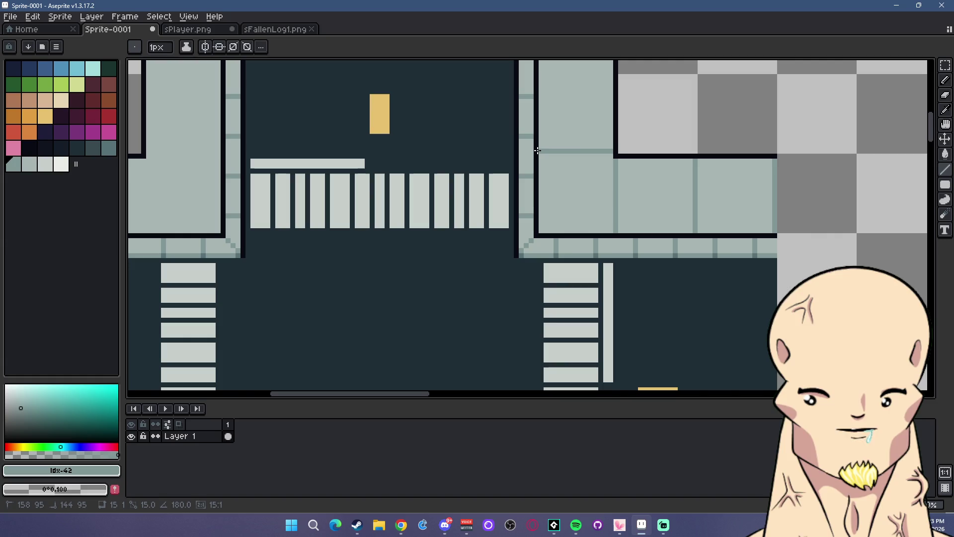
pyautogui.moveTo(626, 122); pyautogui.dragTo(641, 208)
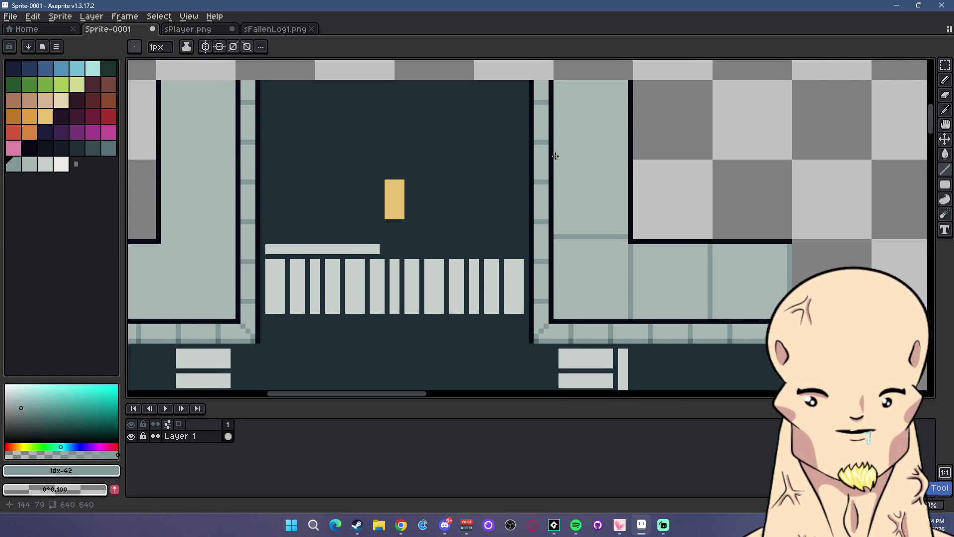
pyautogui.moveTo(554, 157); pyautogui.dragTo(622, 157)
# - Draw two horizontal and two vertical tile lines on the upper-left sidewalk corner
pyautogui.hscroll(-5, 621, 157)
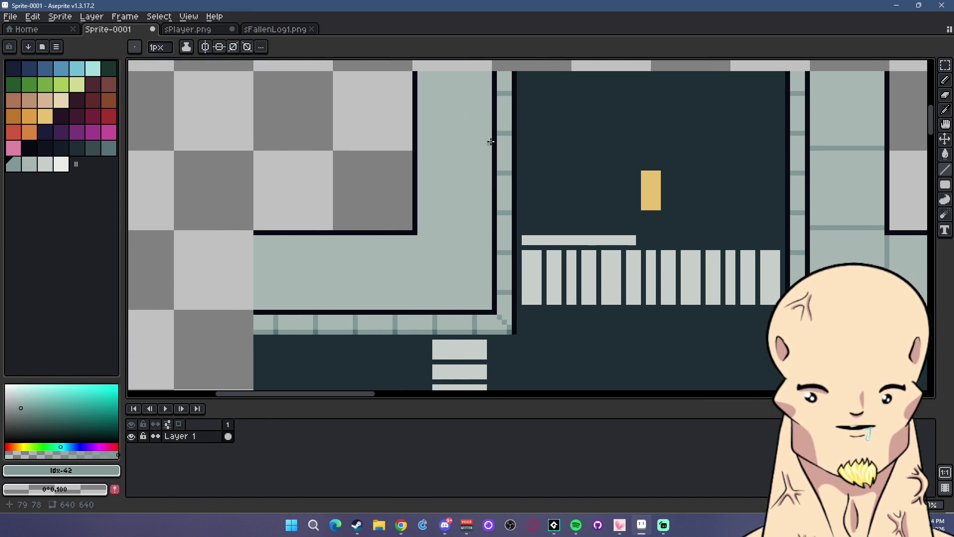
pyautogui.moveTo(419, 148); pyautogui.dragTo(491, 148)
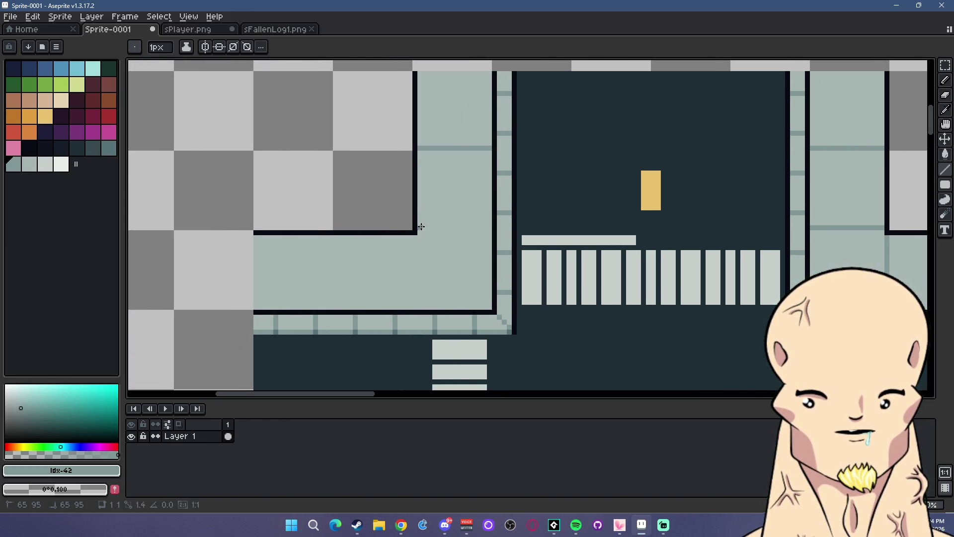
pyautogui.moveTo(418, 228); pyautogui.dragTo(490, 228)
pyautogui.moveTo(415, 238); pyautogui.dragTo(414, 308)
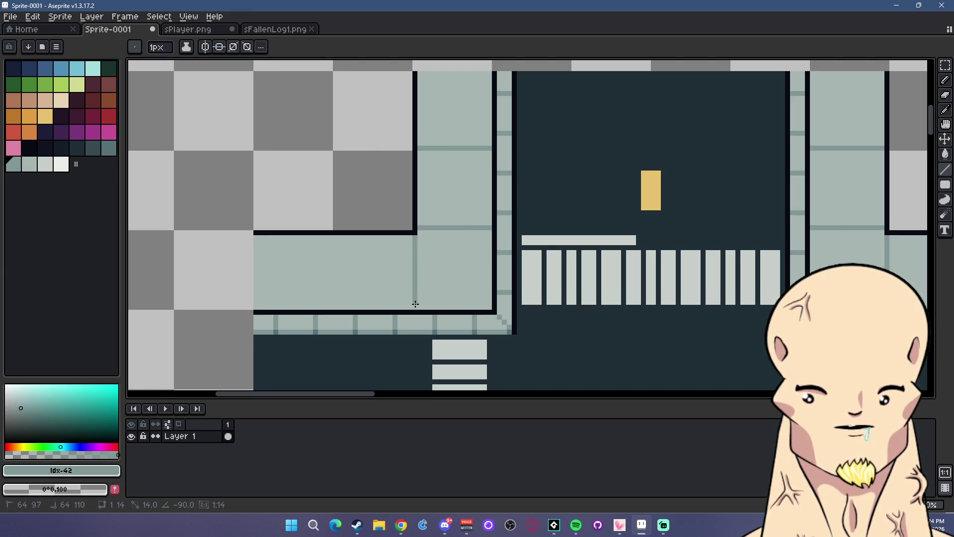
pyautogui.moveTo(330, 236); pyautogui.dragTo(331, 308)
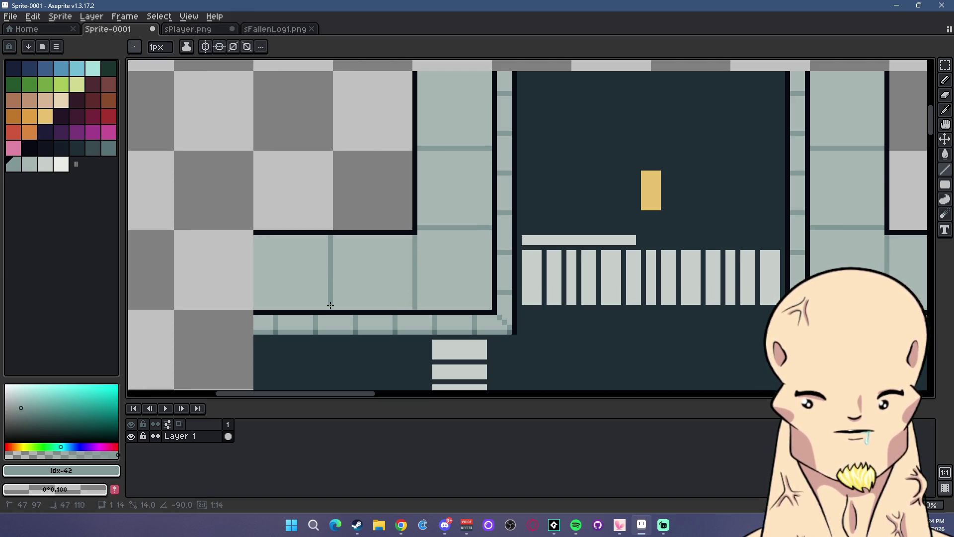
pyautogui.scroll(-4, 372, 269)
pyautogui.scroll(2, 440, 290)
pyautogui.moveTo(517, 303); pyautogui.dragTo(571, 207)
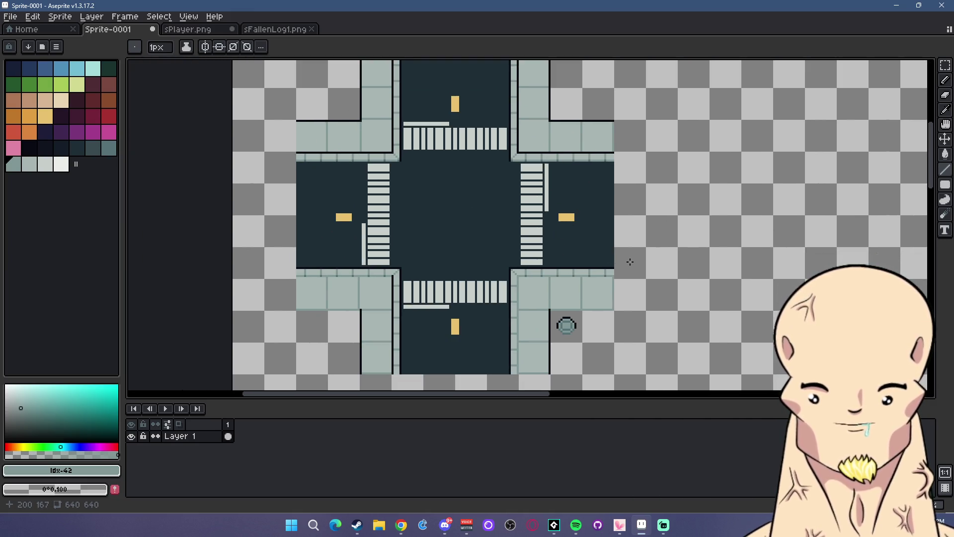
# - Move the thin pale bar under the bottom crosswalk to its right side with a rectangular selection
pyautogui.scroll(-2, 618, 266)
pyautogui.scroll(2, 618, 267)
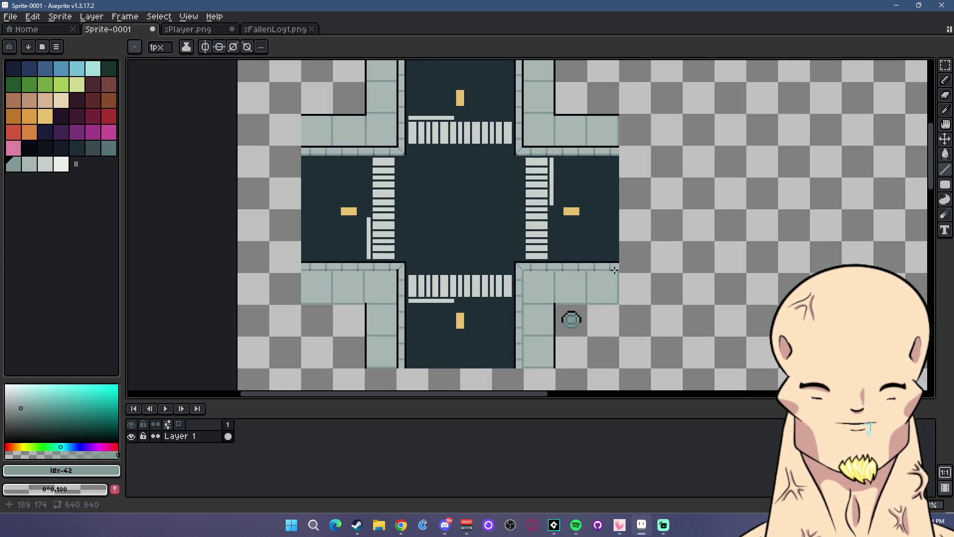
pyautogui.moveTo(641, 268); pyautogui.dragTo(680, 266)
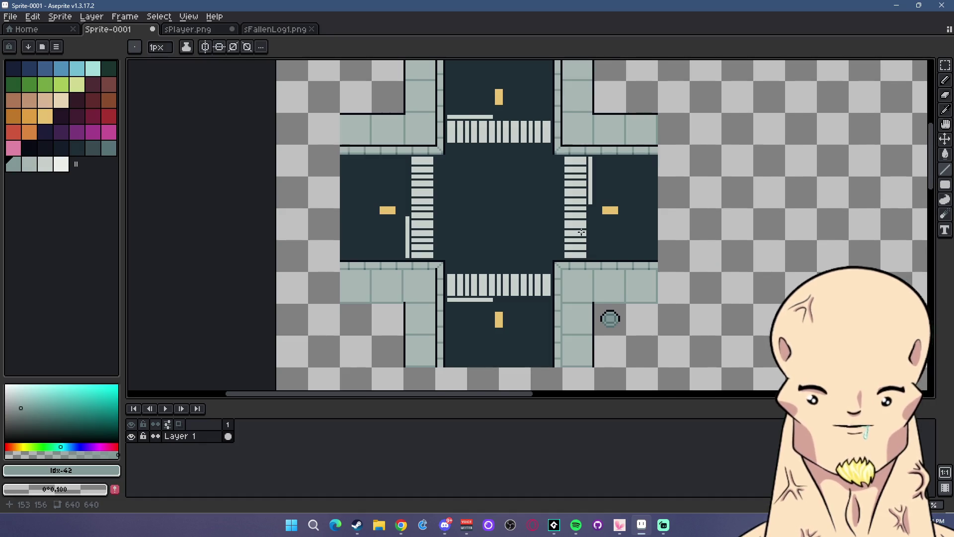
pyautogui.scroll(-2, 582, 232)
pyautogui.scroll(2, 559, 188)
pyautogui.scroll(-2, 561, 190)
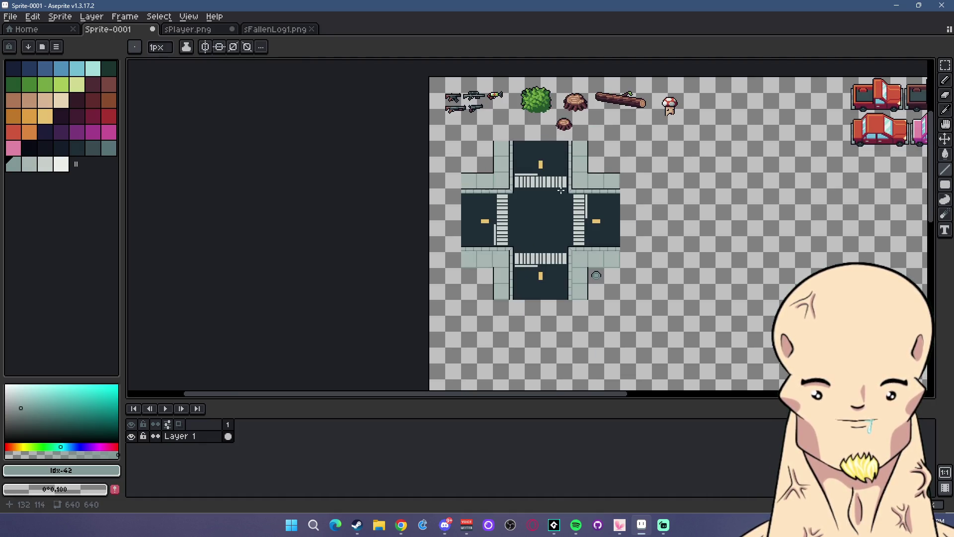
pyautogui.scroll(3, 530, 259)
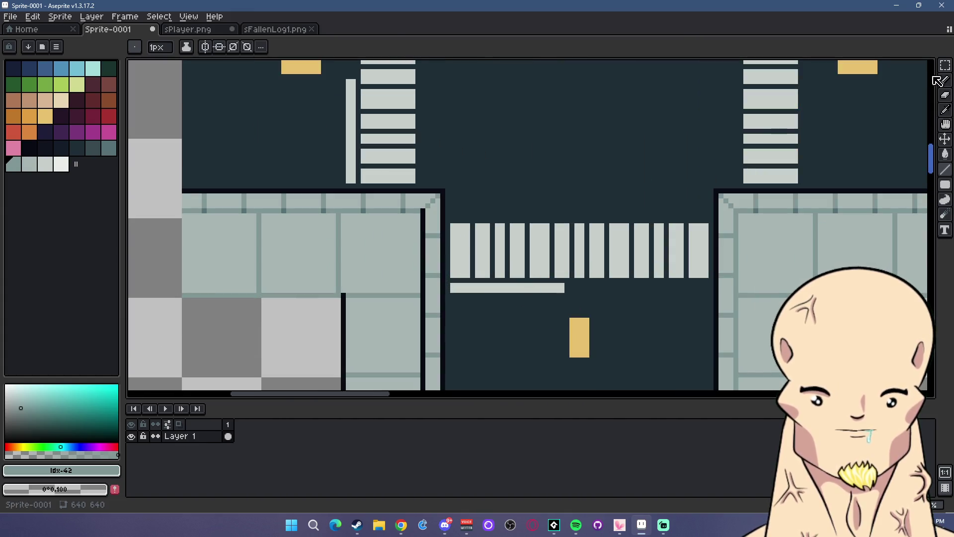
pyautogui.click(944, 65)
pyautogui.scroll(1, 553, 294)
pyautogui.moveTo(431, 280); pyautogui.dragTo(732, 297)
pyautogui.click(732, 298)
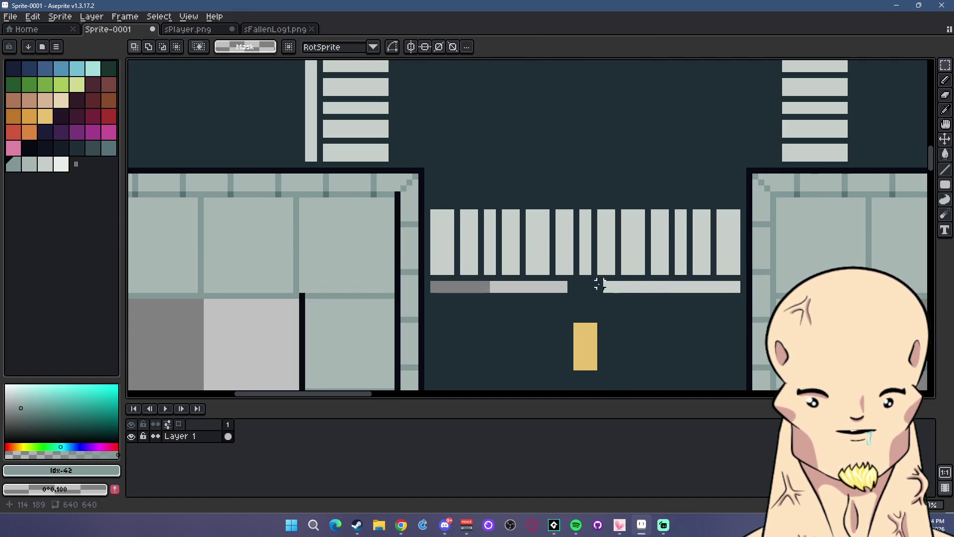
# - Erase the leftover grey piece of the bar and deselect
pyautogui.moveTo(576, 279); pyautogui.dragTo(428, 301)
pyautogui.press('Delete')
pyautogui.hotkey('ctrl', 'd')
pyautogui.scroll(-2, 652, 308)
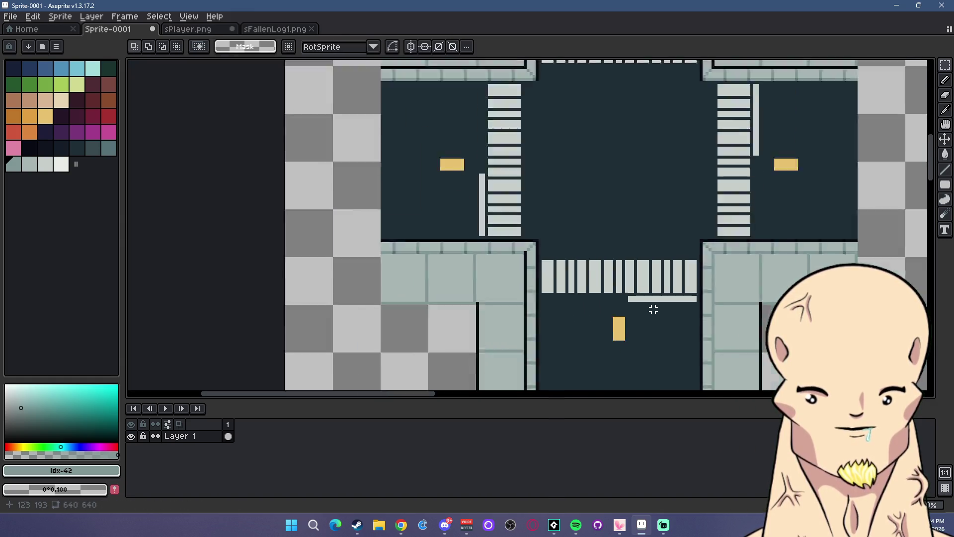
pyautogui.scroll(-2, 692, 323)
pyautogui.scroll(2, 692, 315)
pyautogui.scroll(1, 744, 320)
pyautogui.scroll(-1, 637, 315)
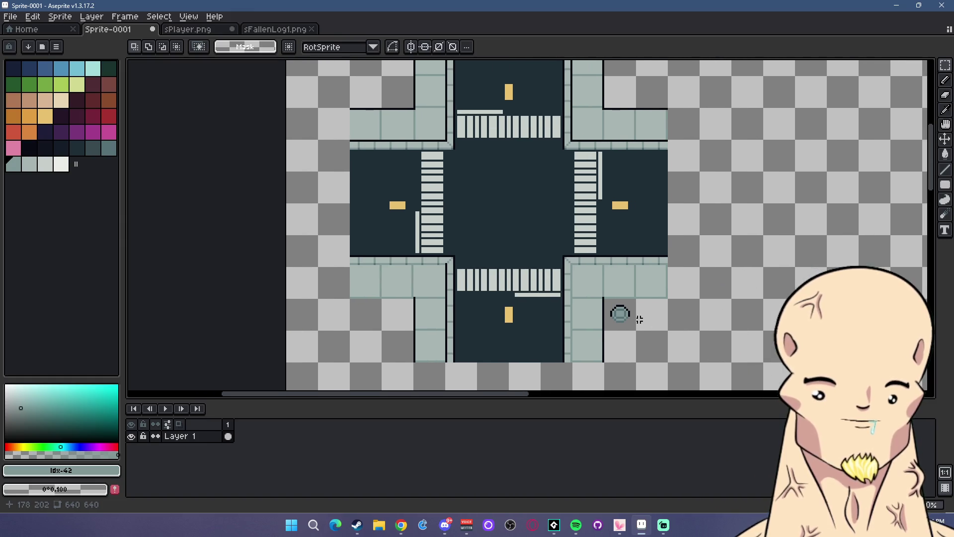
pyautogui.scroll(-1, 651, 305)
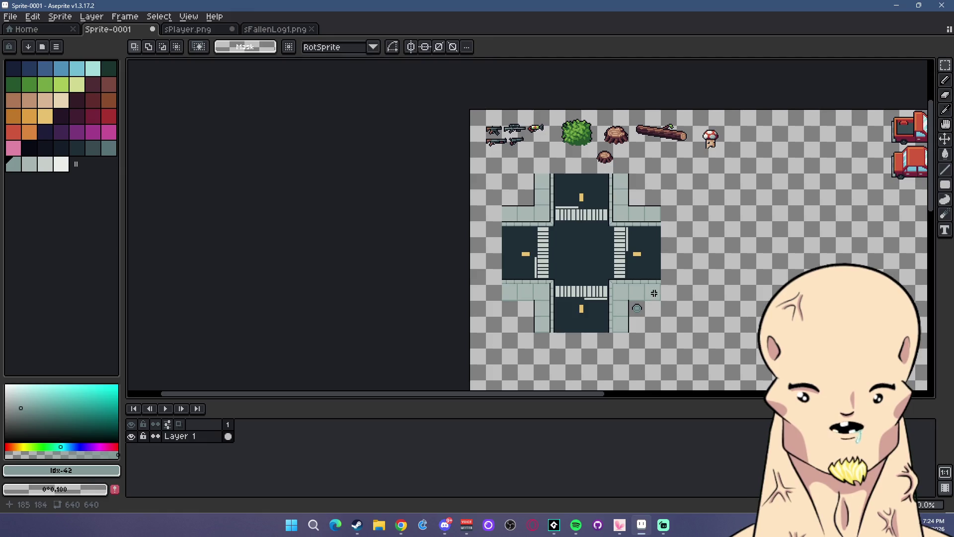
# - Select the whole intersection and nudge it two pixels left with the arrow keys
pyautogui.scroll(-2, 654, 237)
pyautogui.moveTo(483, 134); pyautogui.dragTo(719, 332)
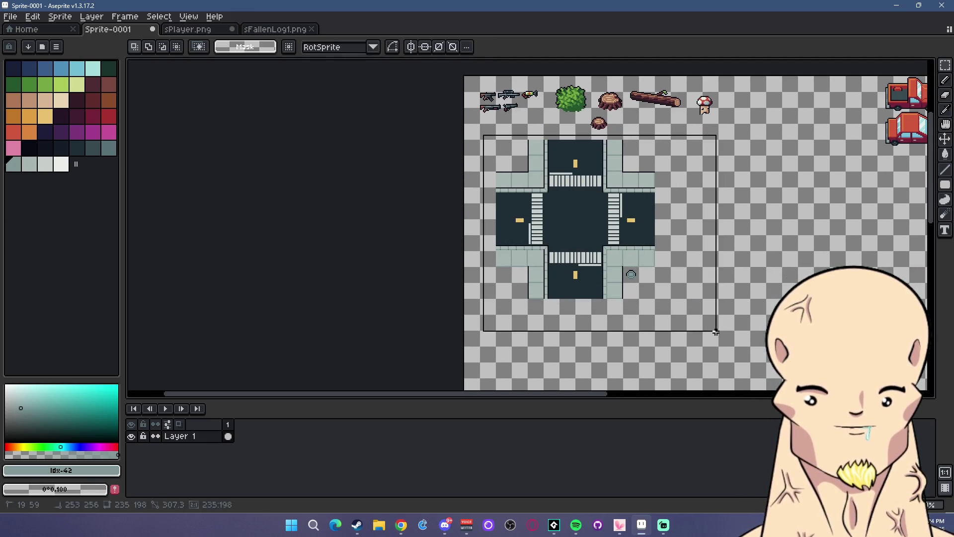
pyautogui.press('Left')
pyautogui.press('Left')
pyautogui.press('Left')
pyautogui.press('Left')
pyautogui.press('Left')
pyautogui.press('Left')
pyautogui.press('Left')
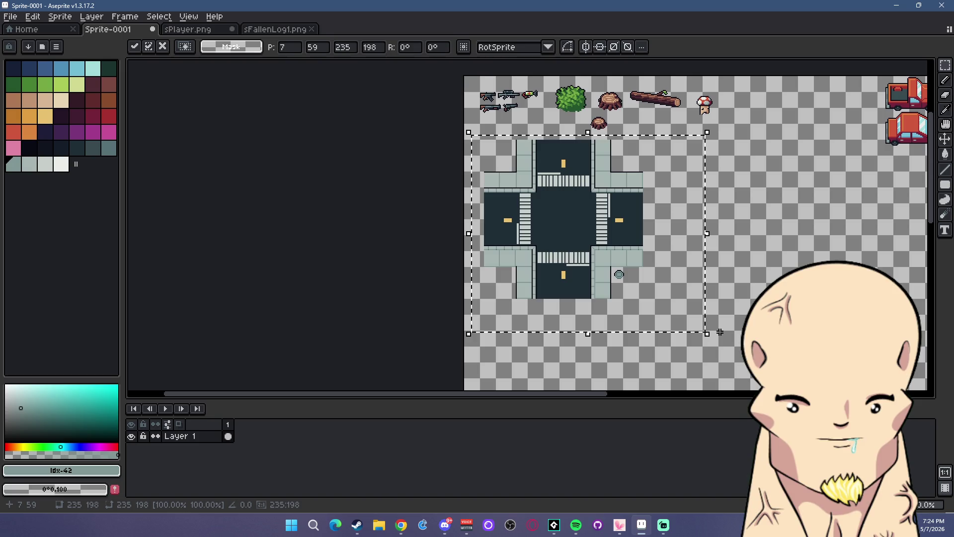
pyautogui.press('Left')
pyautogui.press('Left')
pyautogui.press('Left')
pyautogui.press('Left')
pyautogui.press('Left')
pyautogui.press('Down')
pyautogui.press('Down')
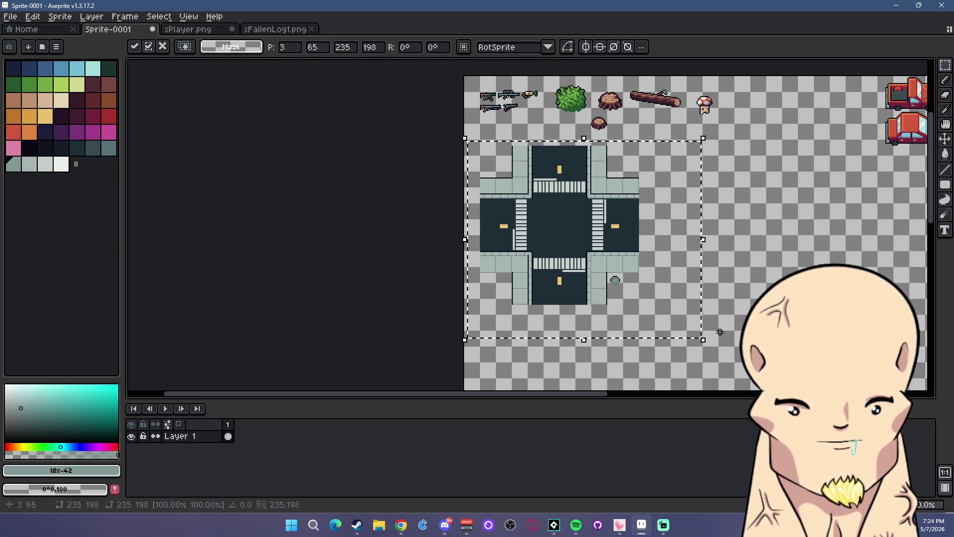
pyautogui.press('Down')
pyautogui.press('Down')
pyautogui.press('Up')
pyautogui.press('Up')
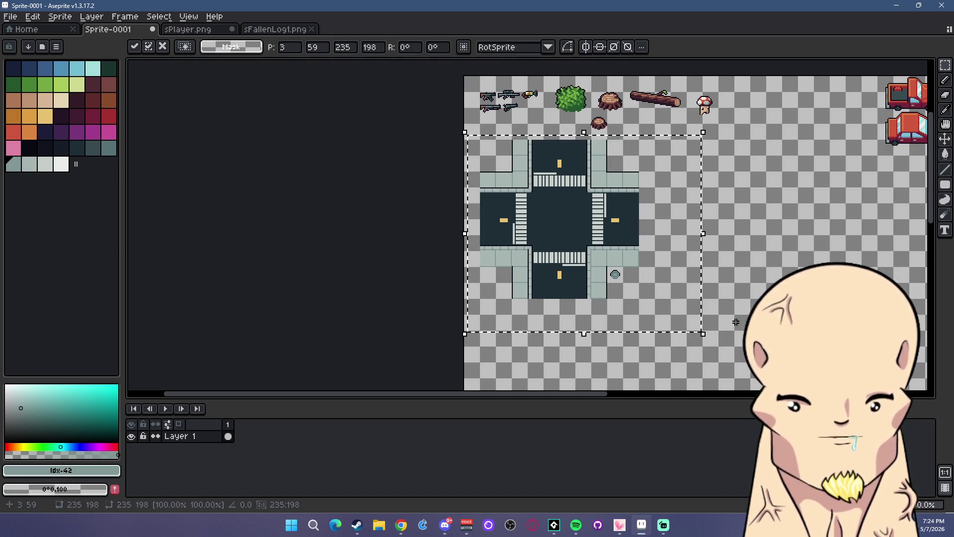
pyautogui.press('Up')
pyautogui.press('Up')
pyautogui.click(737, 245)
# - Reselect the crossroads, drag it directly beneath the car sprites, commit and deselect
pyautogui.scroll(1, 668, 212)
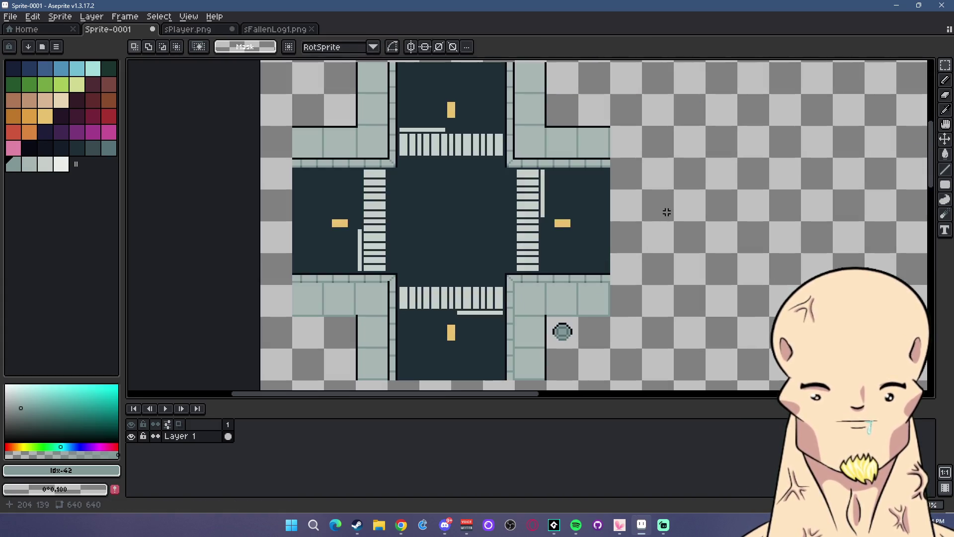
pyautogui.scroll(-1, 672, 220)
pyautogui.moveTo(672, 219); pyautogui.dragTo(534, 213)
pyautogui.scroll(1, 543, 207)
pyautogui.scroll(-1, 593, 216)
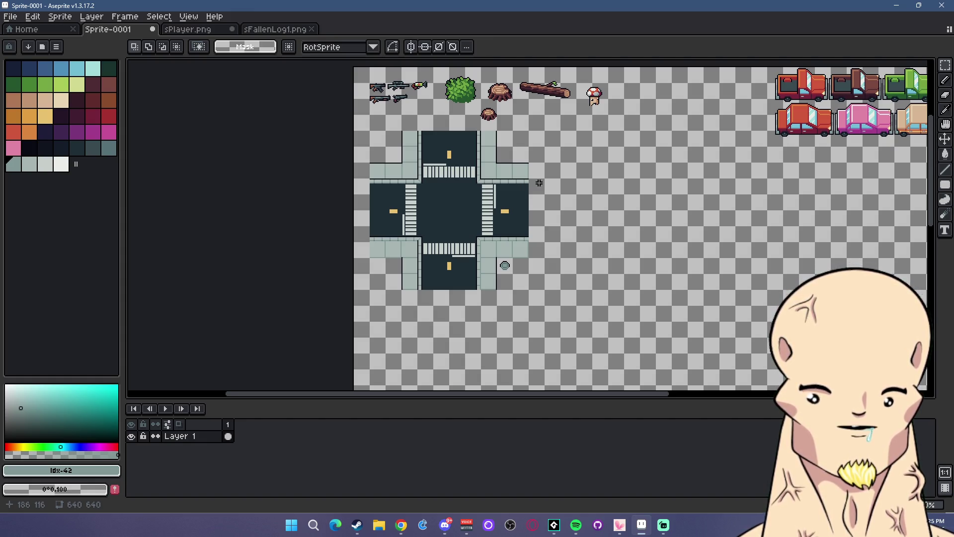
pyautogui.scroll(1, 539, 183)
pyautogui.scroll(-1, 552, 207)
pyautogui.moveTo(372, 122); pyautogui.dragTo(651, 334)
pyautogui.moveTo(510, 258)
pyautogui.mouseDown()
pyautogui.moveTo(502, 281)
pyautogui.moveTo(481, 271)
pyautogui.mouseUp()
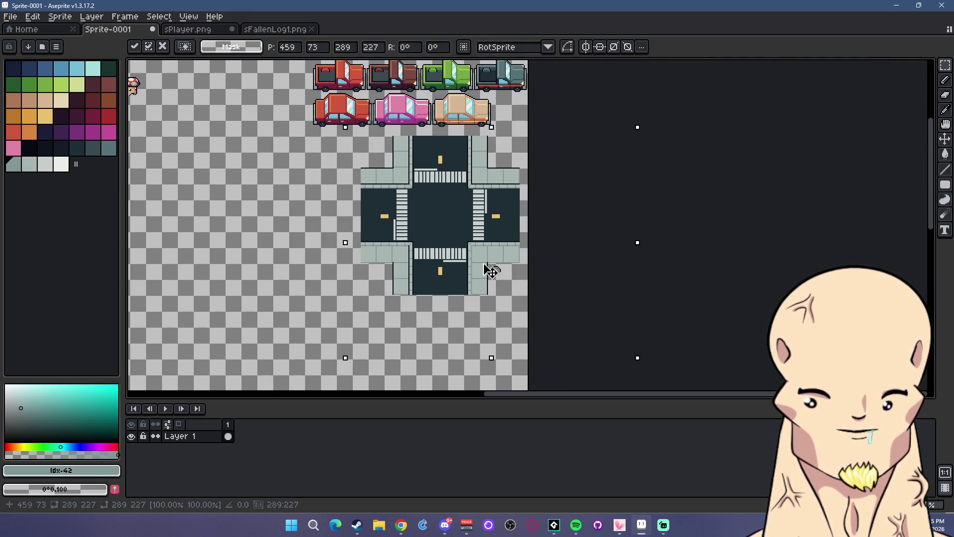
pyautogui.press('Return')
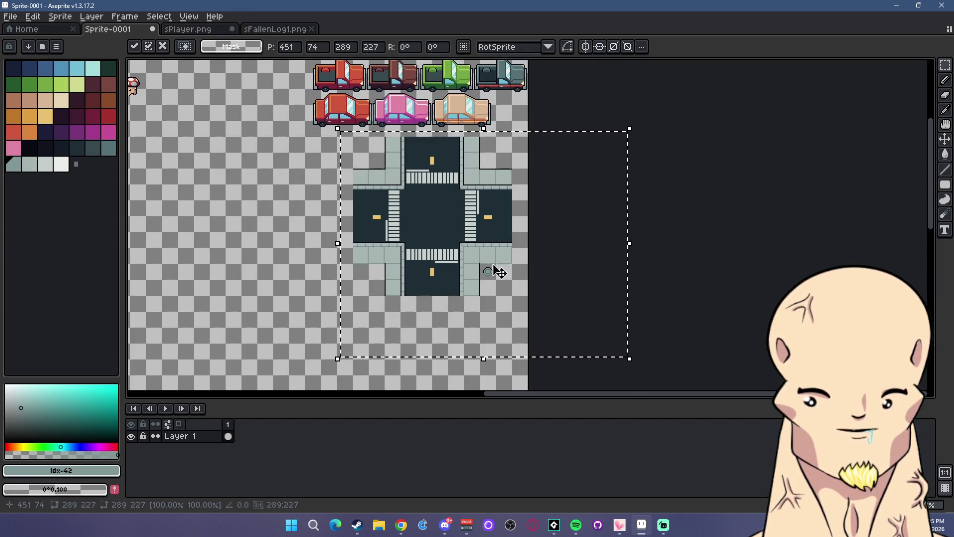
pyautogui.hotkey('ctrl', 'd')
pyautogui.scroll(1, 513, 268)
pyautogui.scroll(-1, 512, 268)
pyautogui.moveTo(400, 252); pyautogui.dragTo(452, 276)
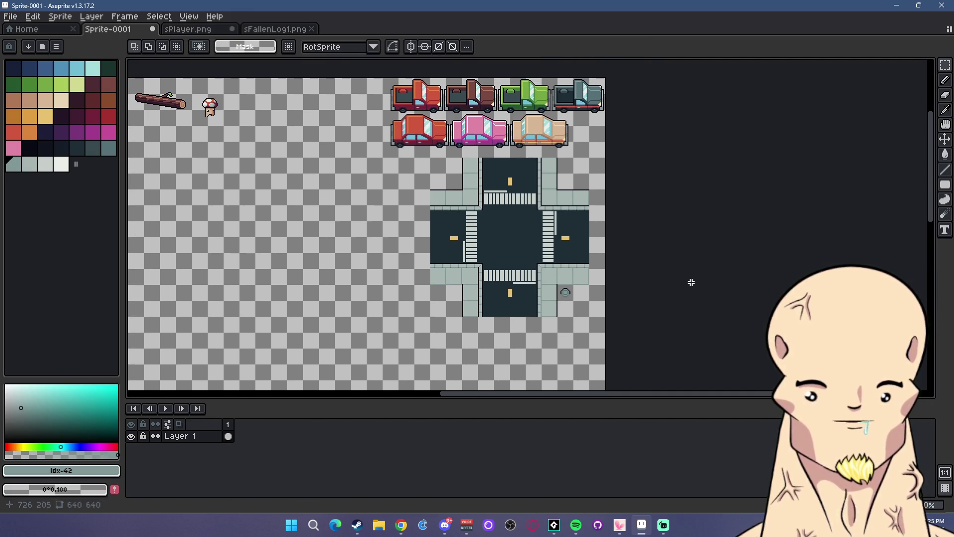